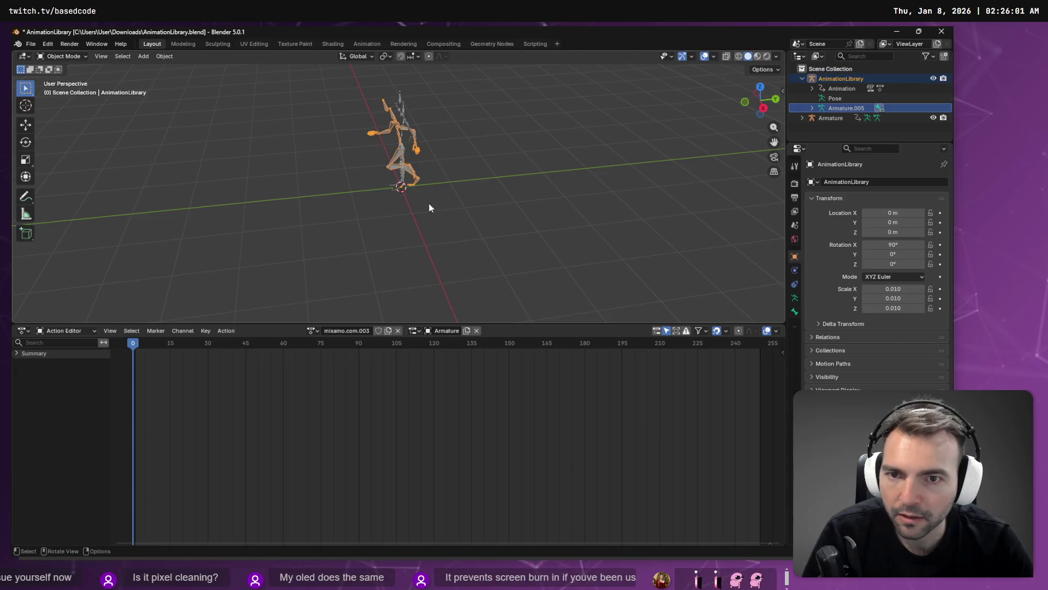
Delete the stray Armature object from the scene
{"action": "left_click", "coordinate": [802, 117]}
{"action": "left_click", "coordinate": [826, 119]}
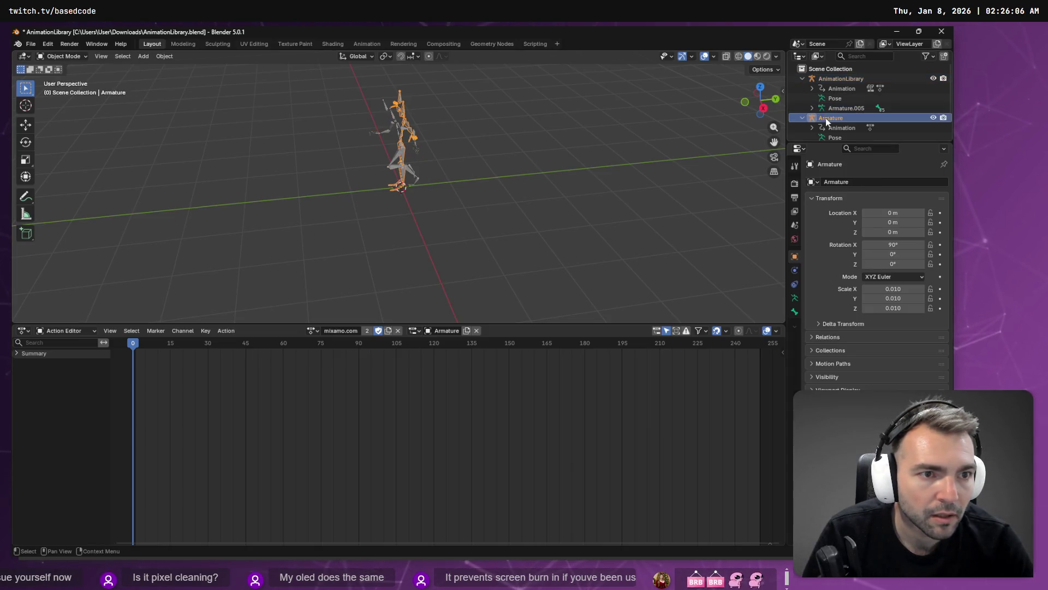
{"action": "key", "text": "x"}
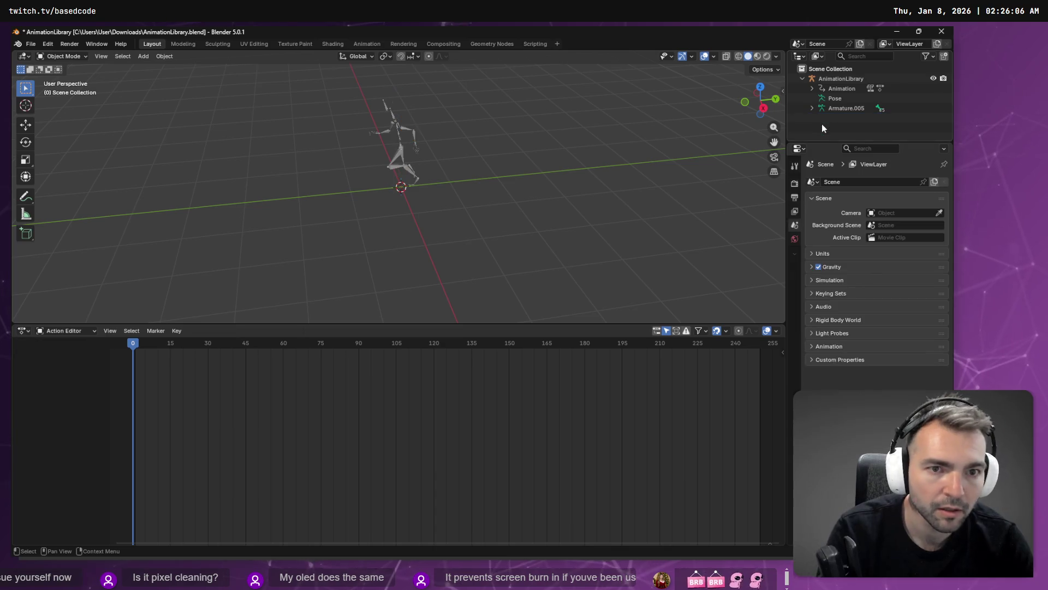
Assign the walk action to the AnimationLibrary rig using the Armature.001 slot
{"action": "left_click", "coordinate": [835, 78]}
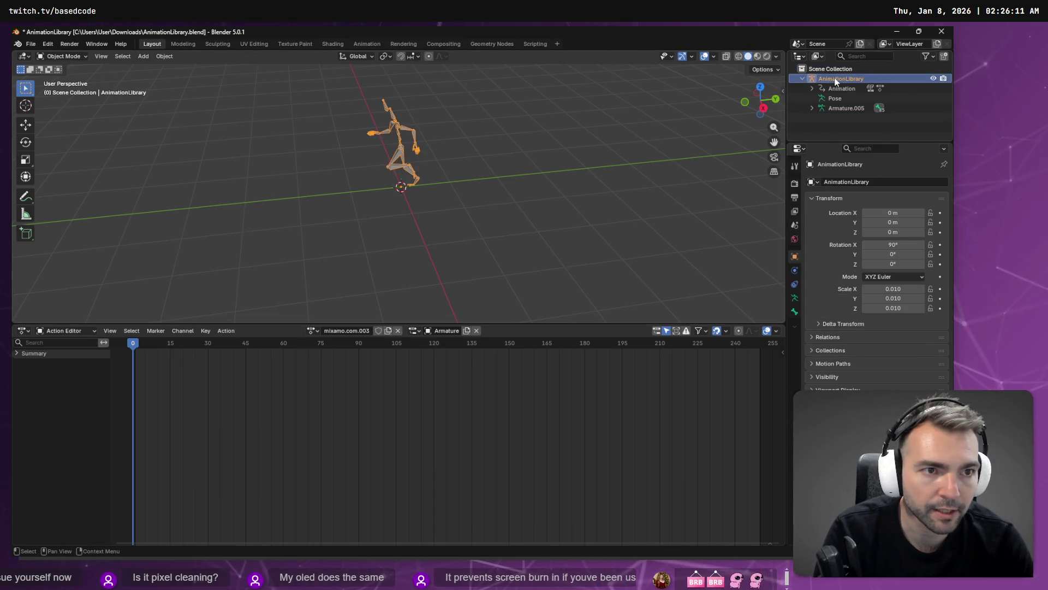
{"action": "left_click", "coordinate": [16, 355]}
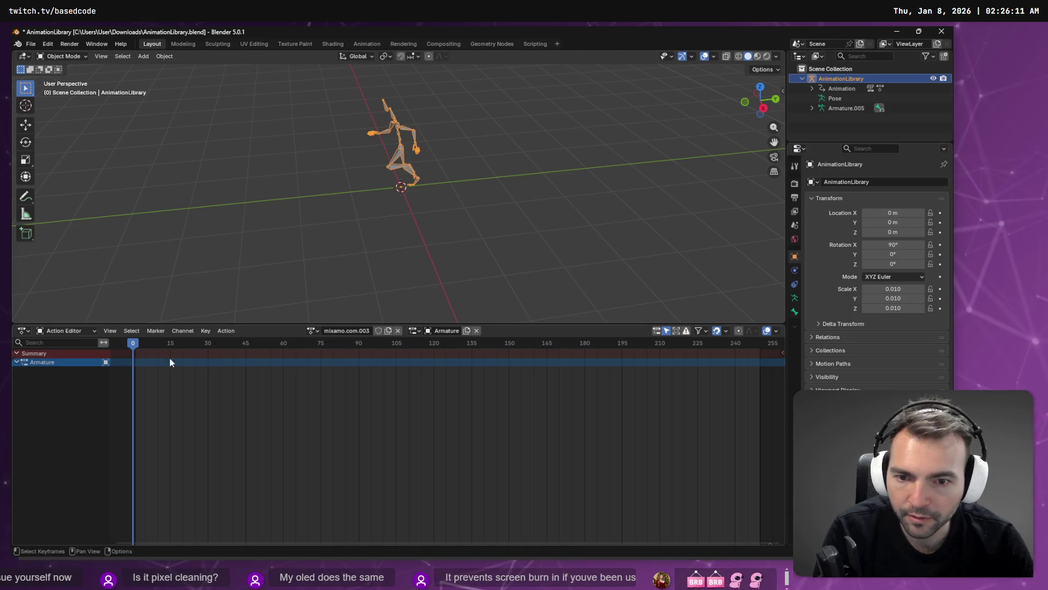
{"action": "left_click", "coordinate": [312, 330]}
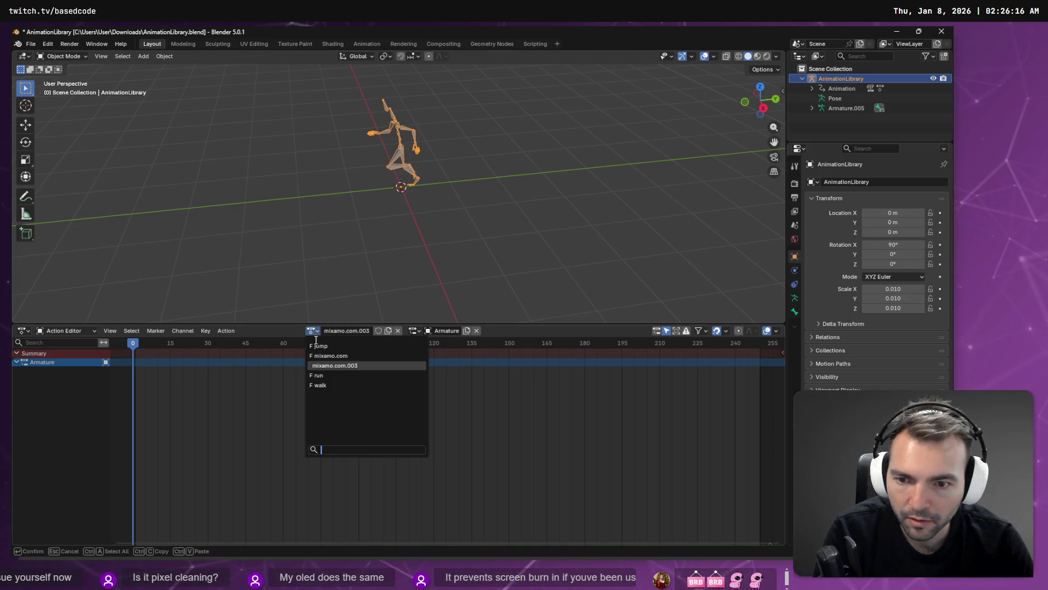
{"action": "left_click", "coordinate": [322, 385]}
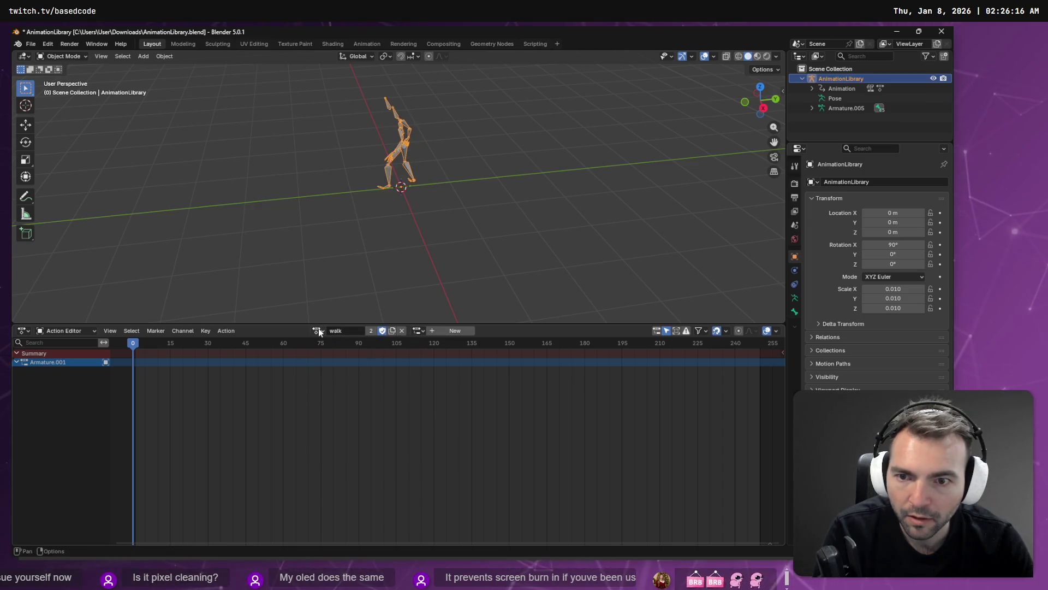
{"action": "left_click", "coordinate": [320, 331]}
{"action": "left_click", "coordinate": [422, 330]}
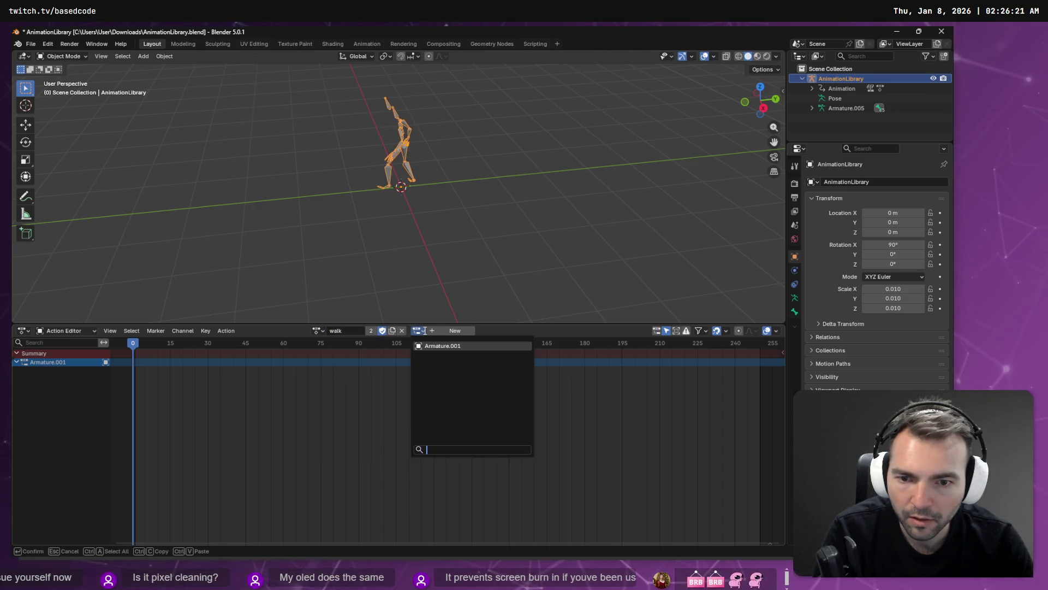
{"action": "left_click", "coordinate": [442, 346]}
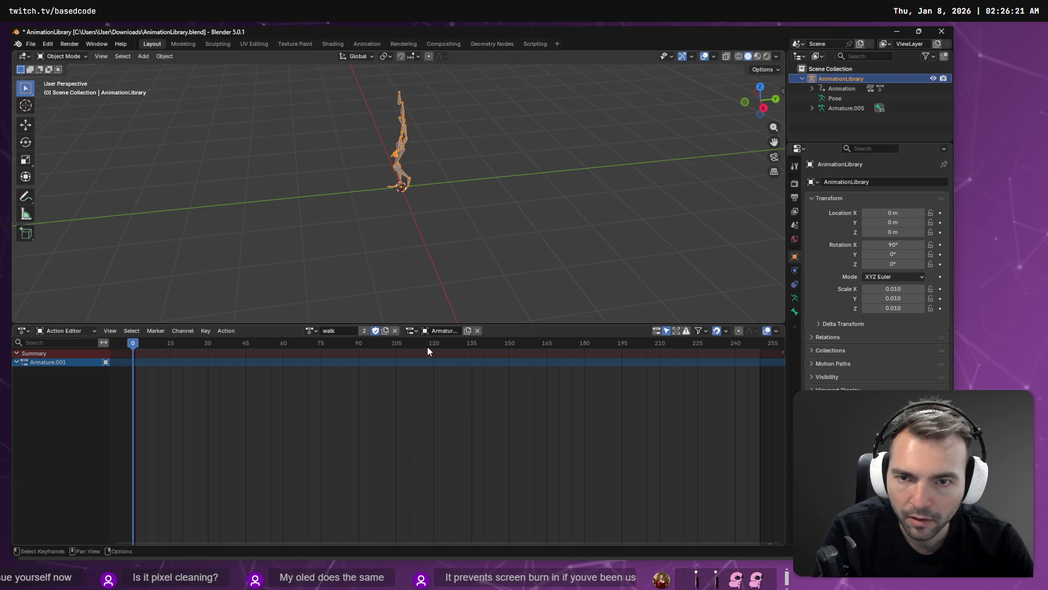
Try the mixamo.com action, then switch the rig to mixamo.com.003
{"action": "left_click", "coordinate": [310, 331]}
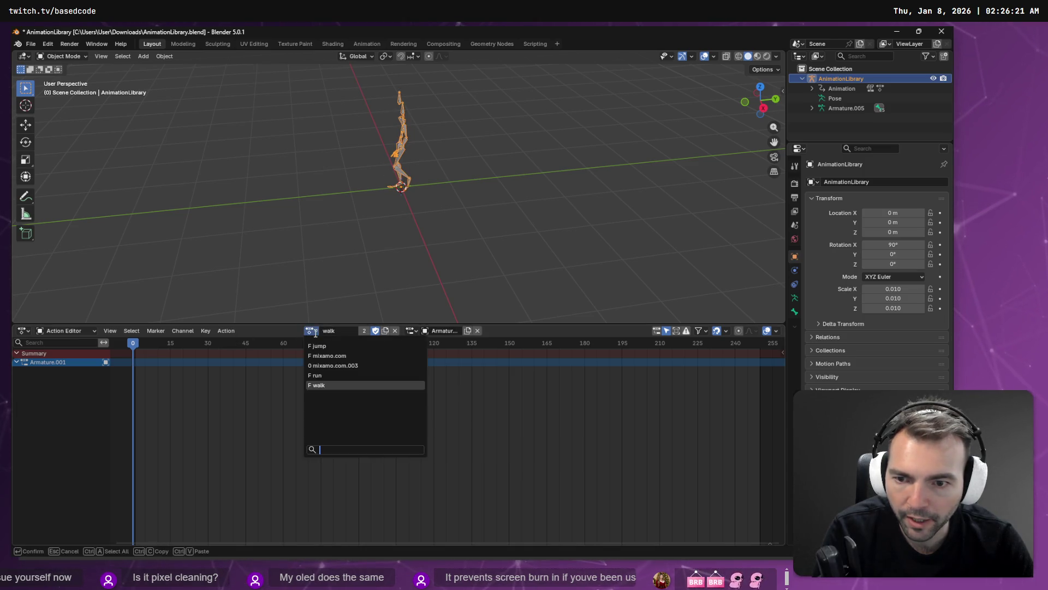
{"action": "left_click", "coordinate": [342, 360]}
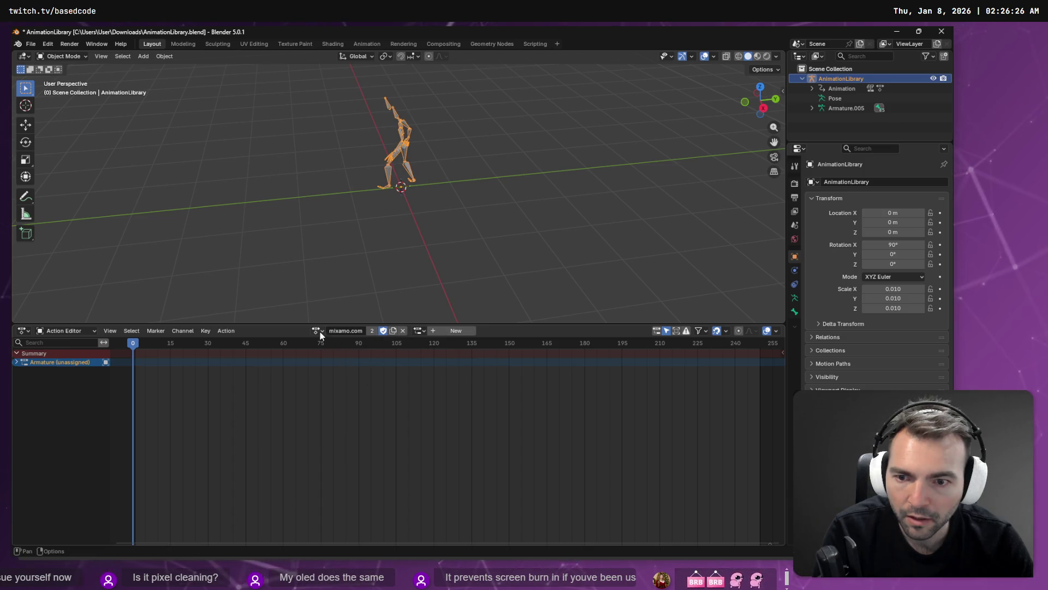
{"action": "left_click", "coordinate": [317, 330]}
{"action": "left_click", "coordinate": [335, 366]}
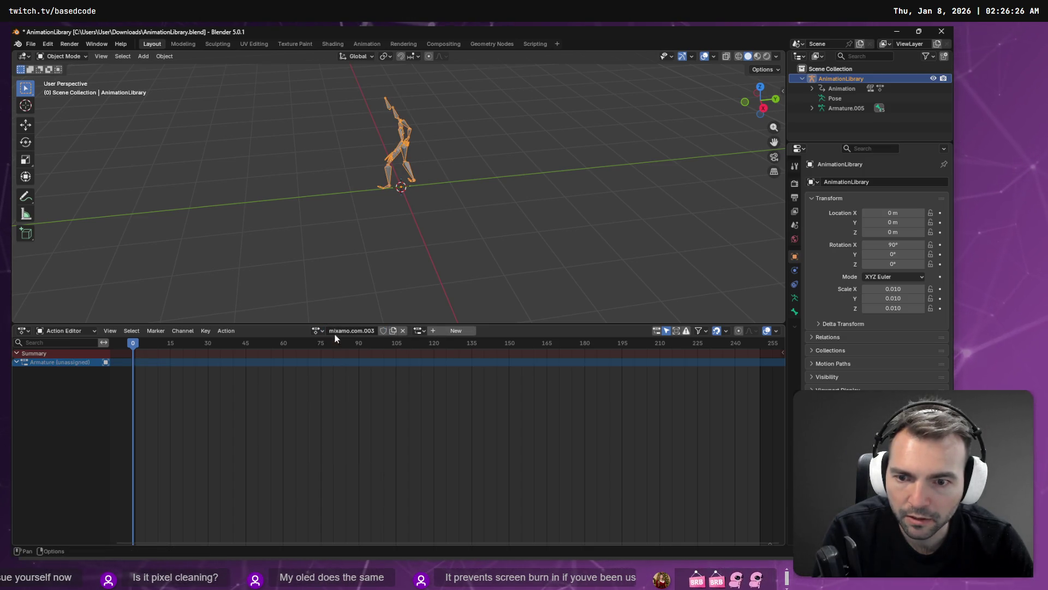
{"action": "left_click", "coordinate": [317, 331]}
{"action": "left_click", "coordinate": [350, 368]}
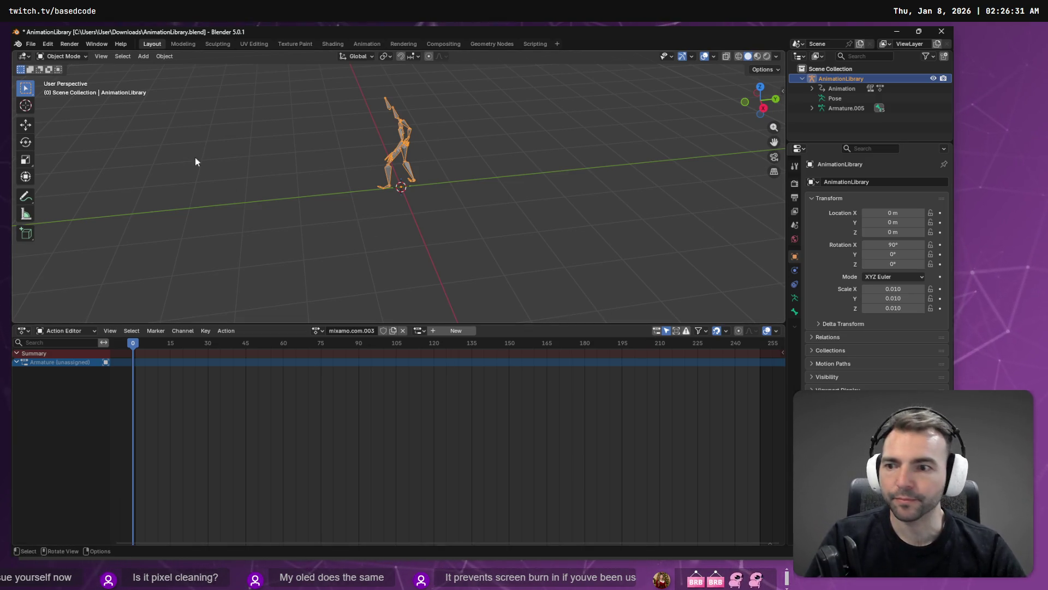
Start a new General file, answering the save prompt for the old one
{"action": "key", "text": "ctrl+n"}
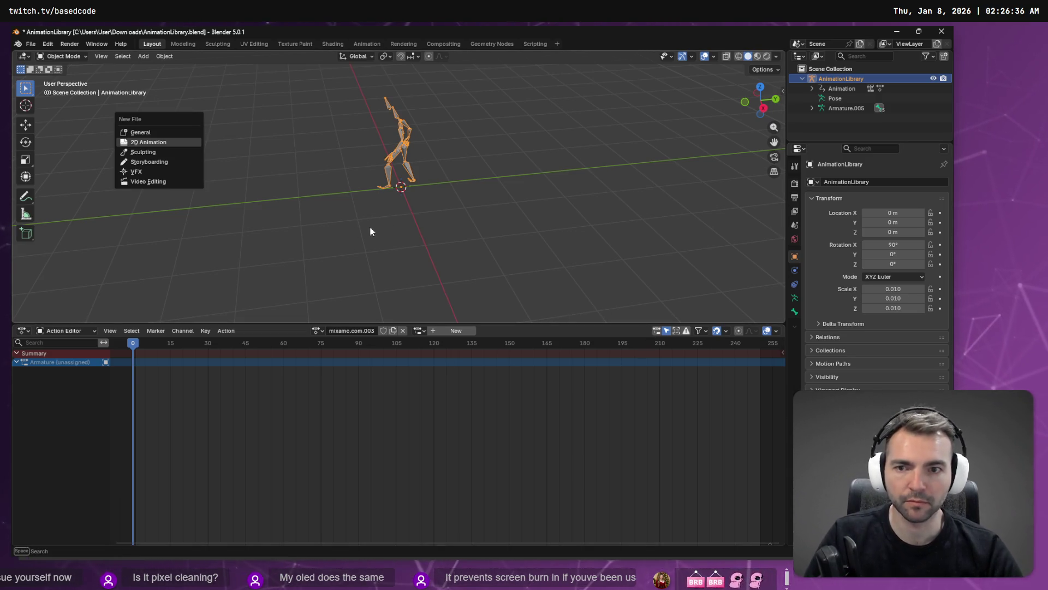
{"action": "left_click", "coordinate": [143, 131]}
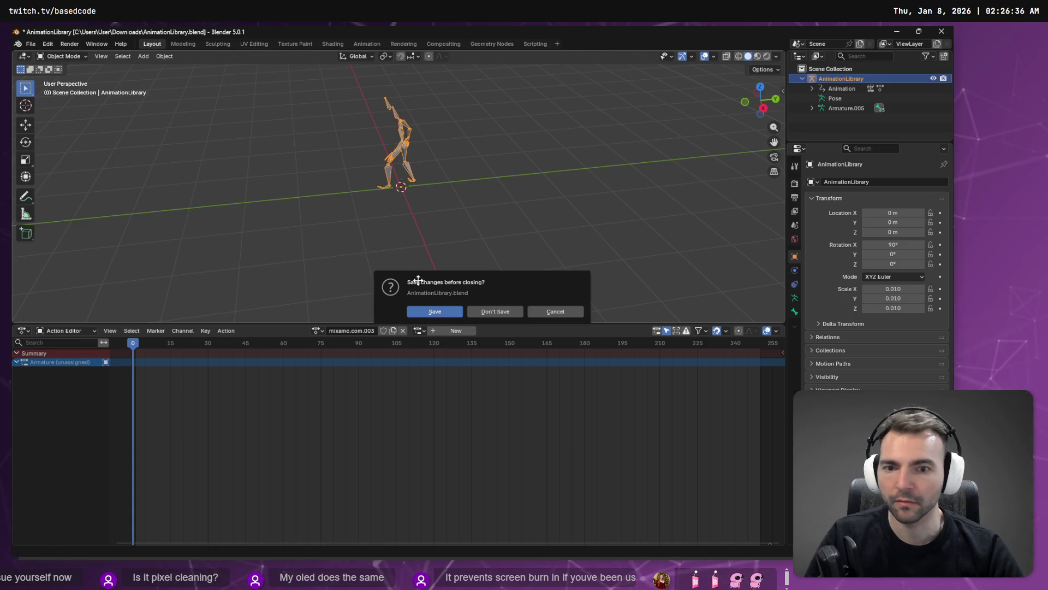
{"action": "left_click", "coordinate": [507, 313]}
{"action": "key", "text": "alt+Tab"}
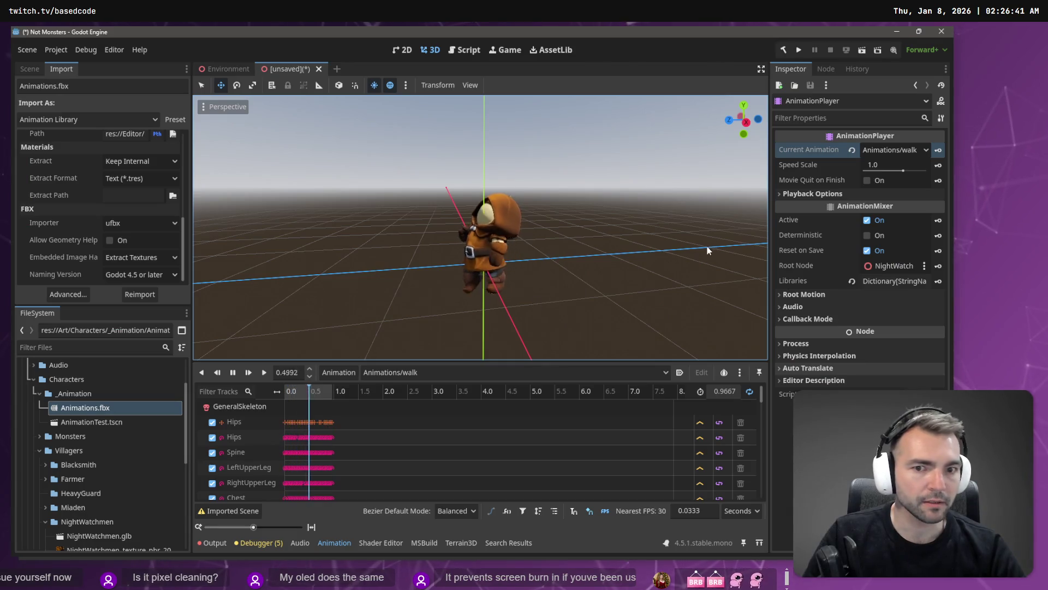
Check the AnimationPlayer playing Animations/walk in Godot, then return to the empty Blender file
{"action": "key", "text": "alt+Tab"}
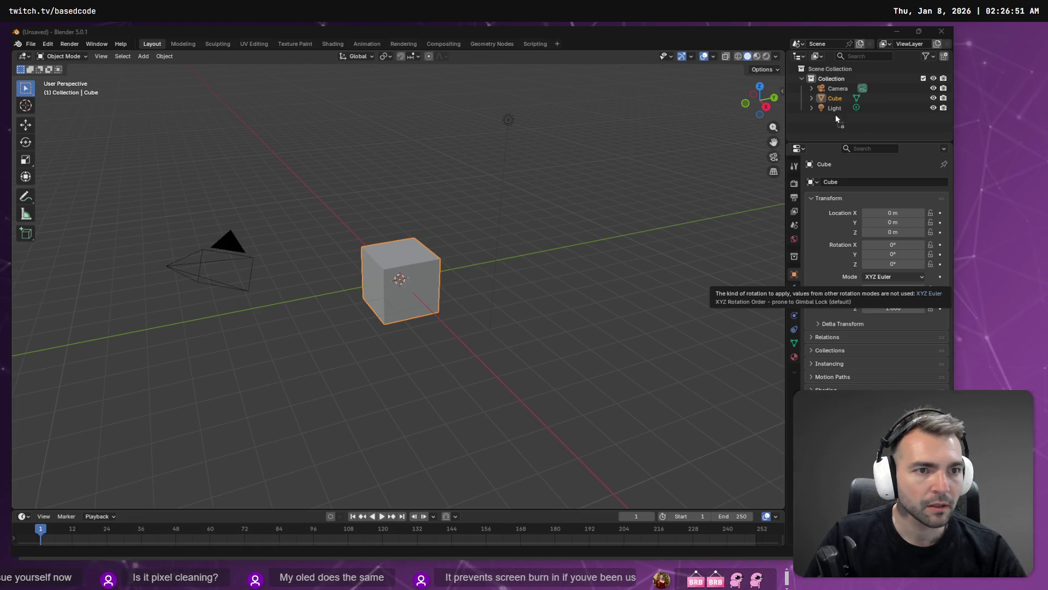
Import the four FBX animation files into the scene
{"action": "left_click_drag", "start_coordinate": [594, 157], "coordinate": [595, 158]}
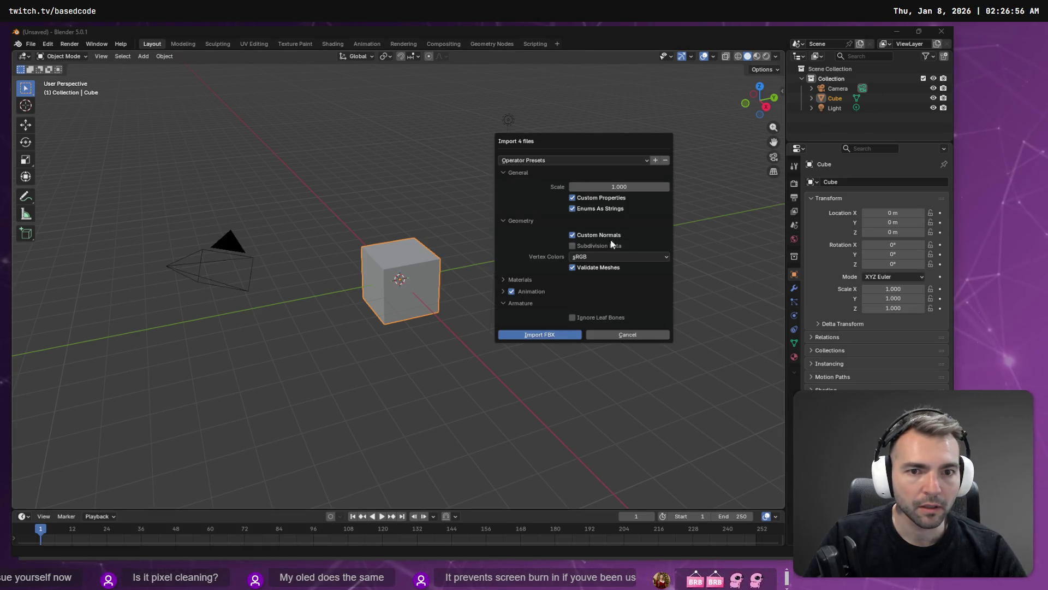
{"action": "left_click", "coordinate": [539, 335]}
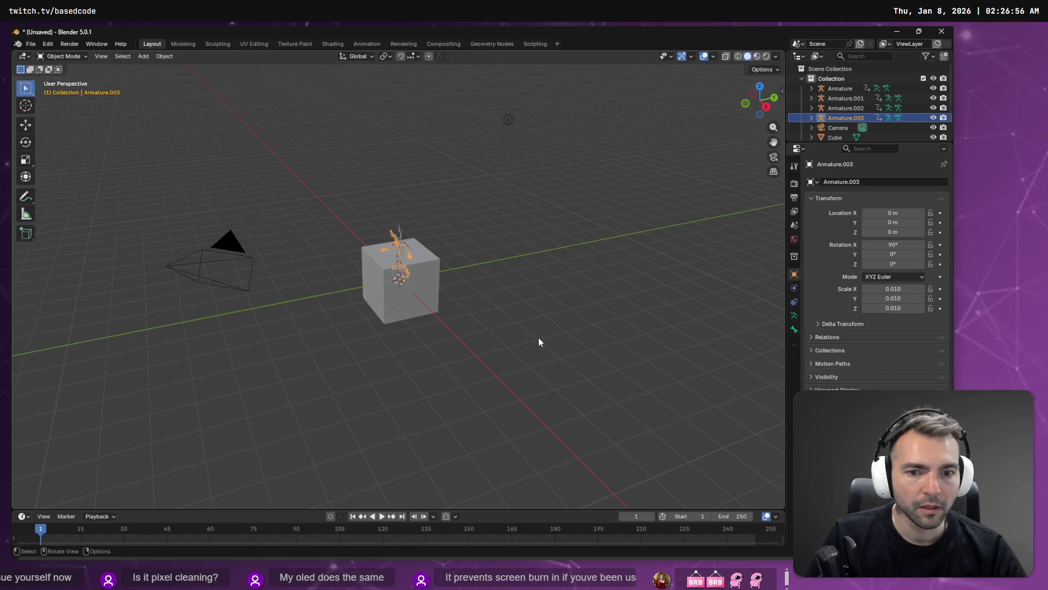
{"action": "left_click", "coordinate": [800, 80]}
{"action": "left_click", "coordinate": [800, 80]}
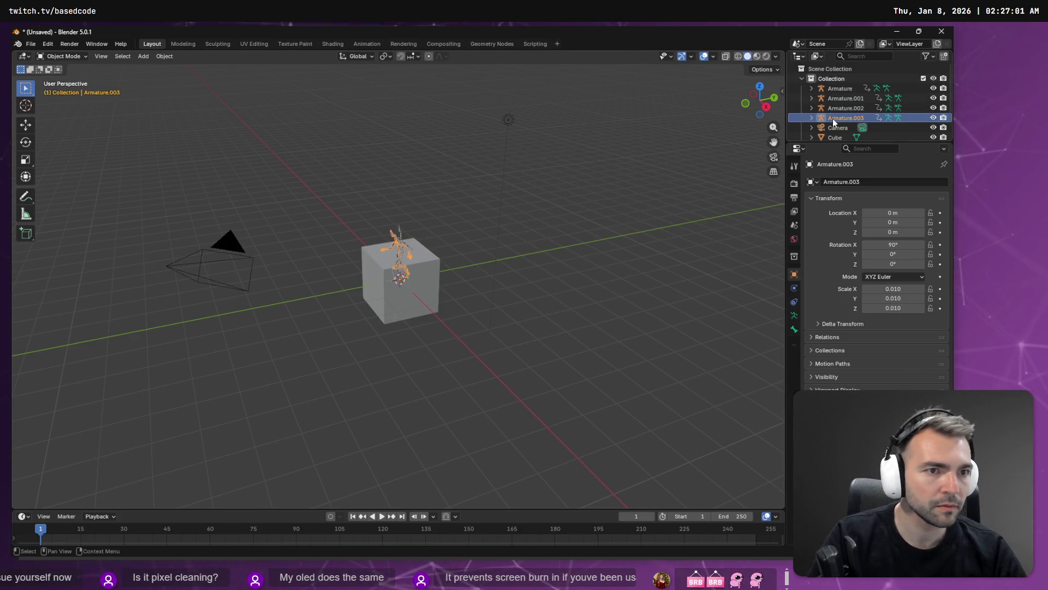
Delete the default Camera, Cube and Light
{"action": "left_click", "coordinate": [837, 127]}
{"action": "scroll", "coordinate": [837, 126], "scroll_direction": "down", "scroll_amount": 1}
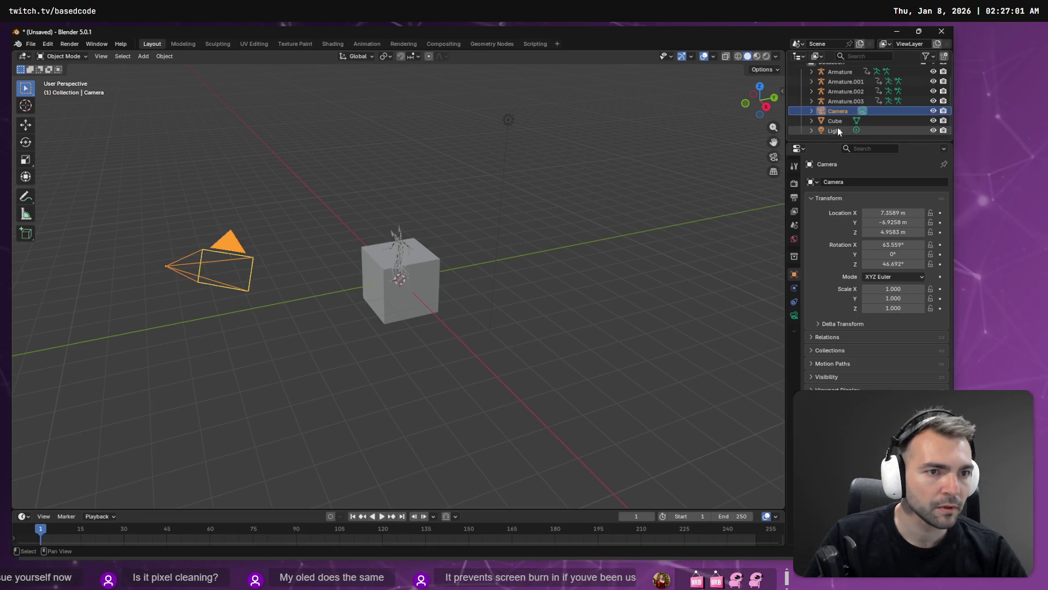
{"action": "left_click", "coordinate": [837, 129], "text": "shift"}
{"action": "key", "text": "x"}
Move the armatures to Scene Collection, then delete Collection and Armature.001–.003
{"action": "left_click", "coordinate": [838, 88]}
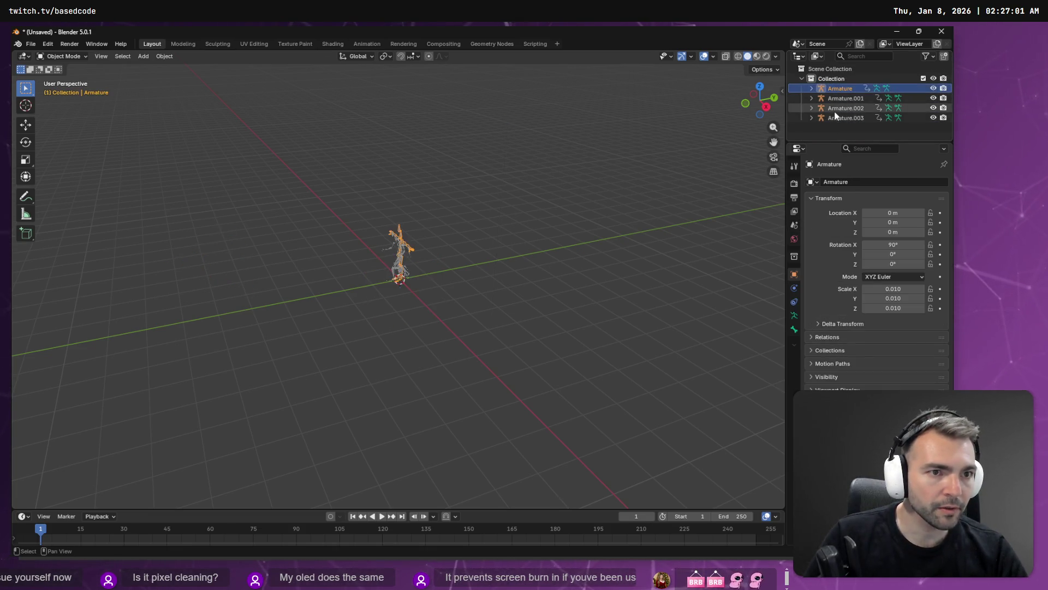
{"action": "left_click", "coordinate": [837, 119], "text": "shift"}
{"action": "left_click_drag", "start_coordinate": [837, 118], "coordinate": [833, 69]}
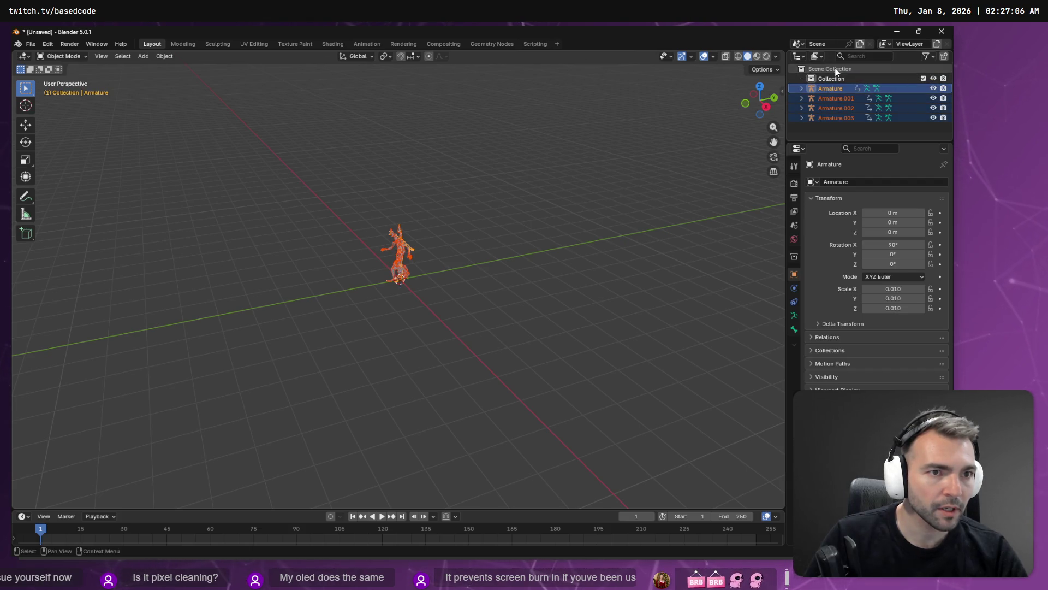
{"action": "left_click", "coordinate": [833, 80]}
{"action": "key", "text": "x"}
{"action": "left_click", "coordinate": [841, 87]}
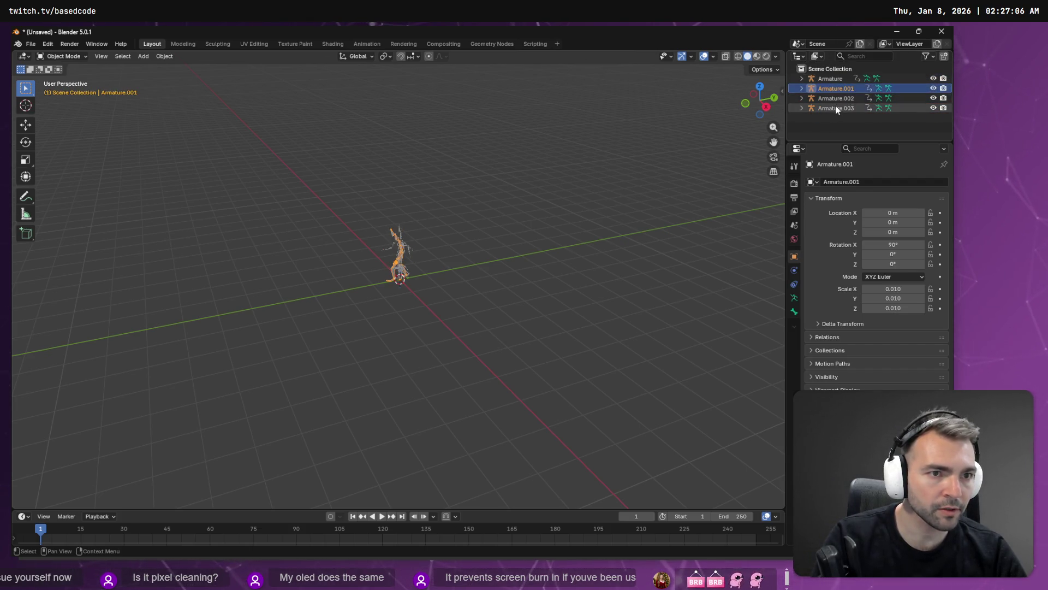
{"action": "key", "text": "x"}
{"action": "left_click_drag", "start_coordinate": [835, 107], "coordinate": [836, 89]}
{"action": "key", "text": "x"}
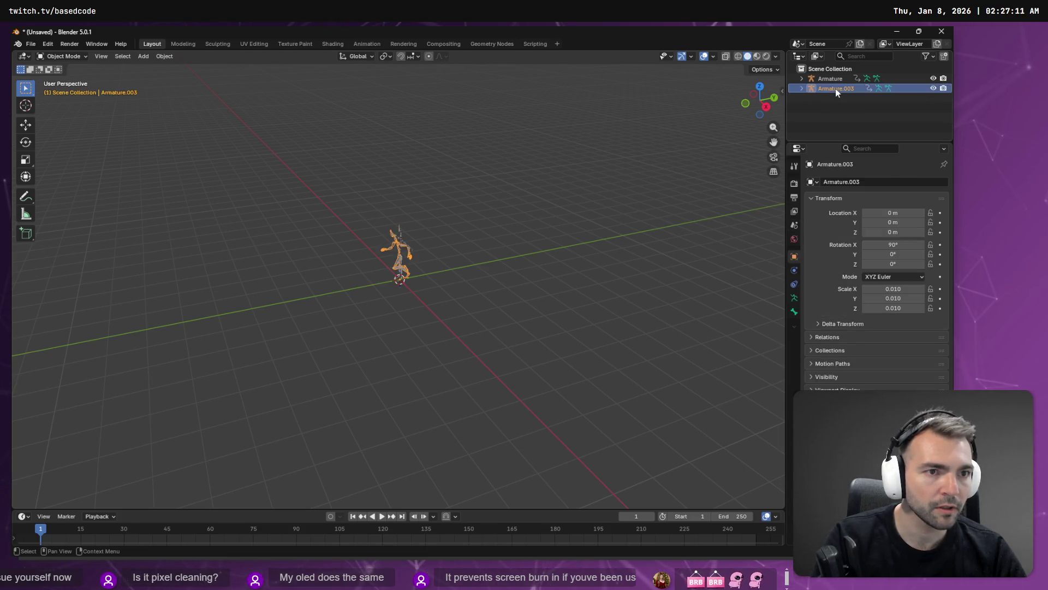
{"action": "left_click", "coordinate": [835, 82]}
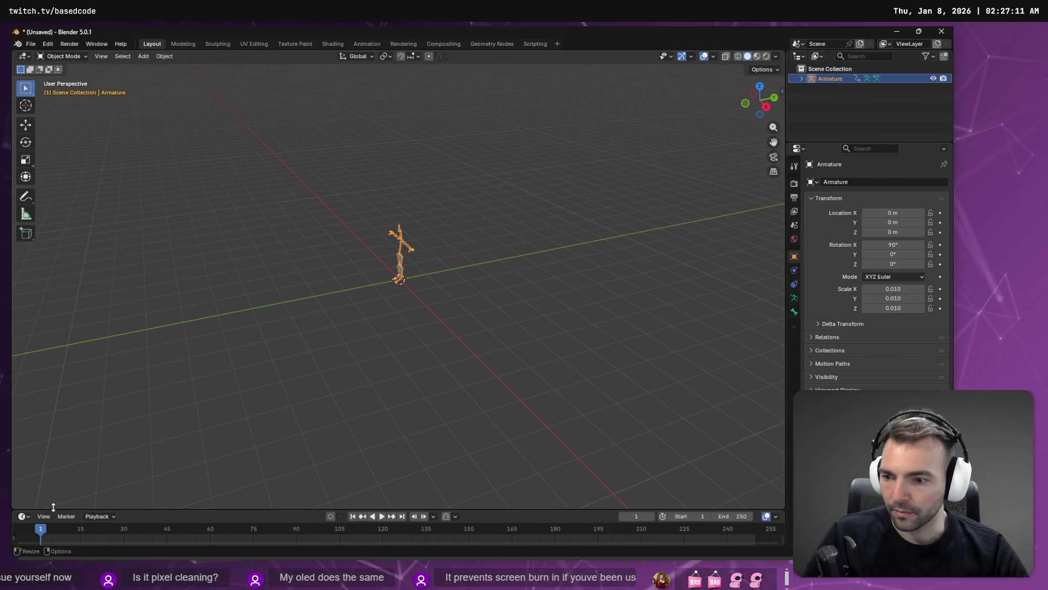
{"action": "left_click_drag", "start_coordinate": [53, 506], "coordinate": [54, 276]}
{"action": "left_click", "coordinate": [21, 285]}
{"action": "left_click", "coordinate": [163, 355]}
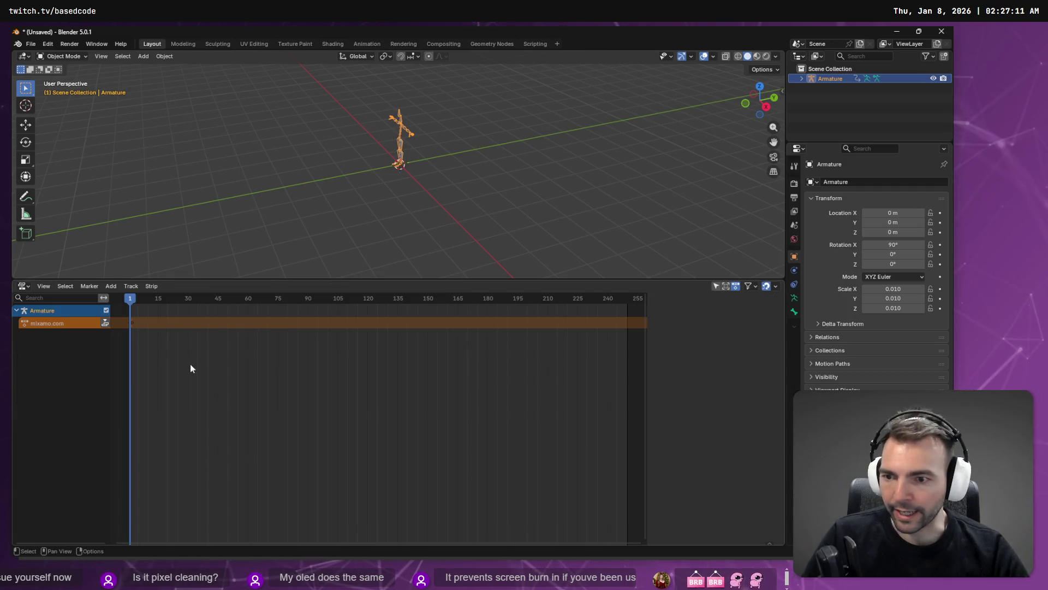
{"action": "left_click", "coordinate": [50, 325]}
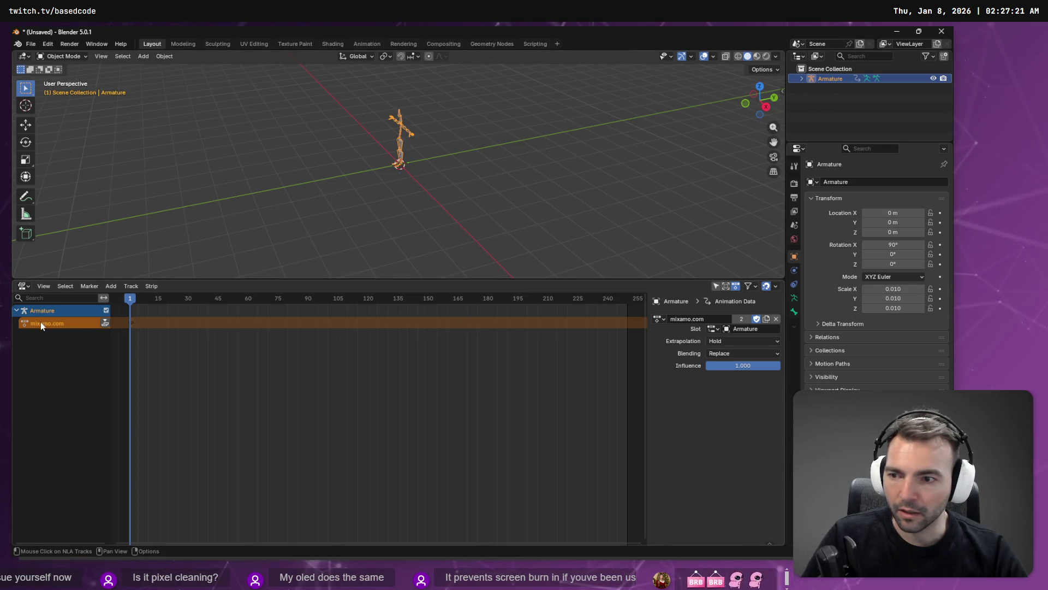
{"action": "left_click", "coordinate": [658, 317]}
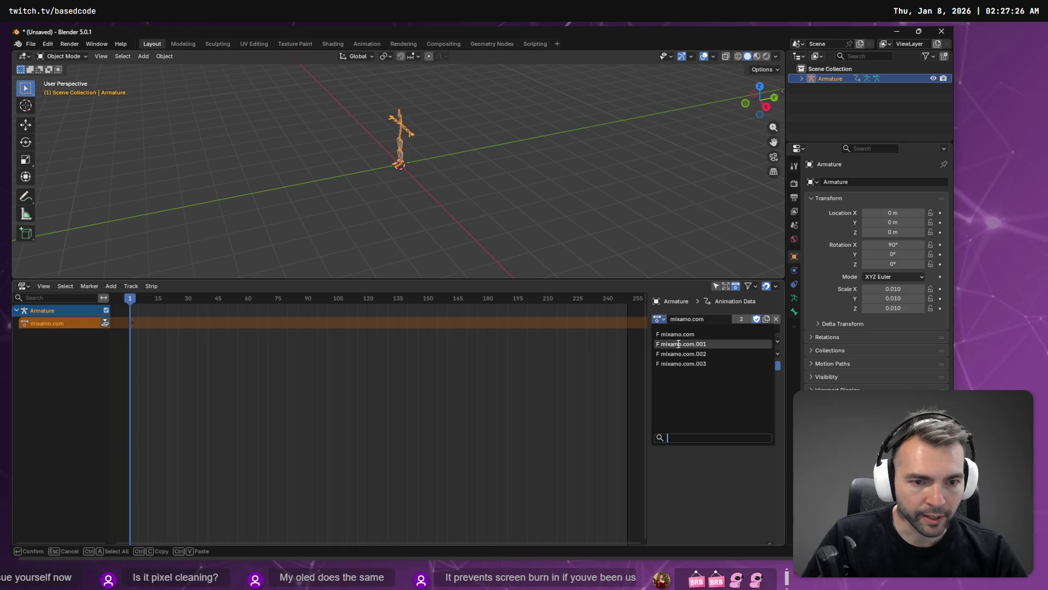
{"action": "left_click", "coordinate": [675, 338]}
{"action": "left_click", "coordinate": [658, 318]}
{"action": "left_click", "coordinate": [675, 331]}
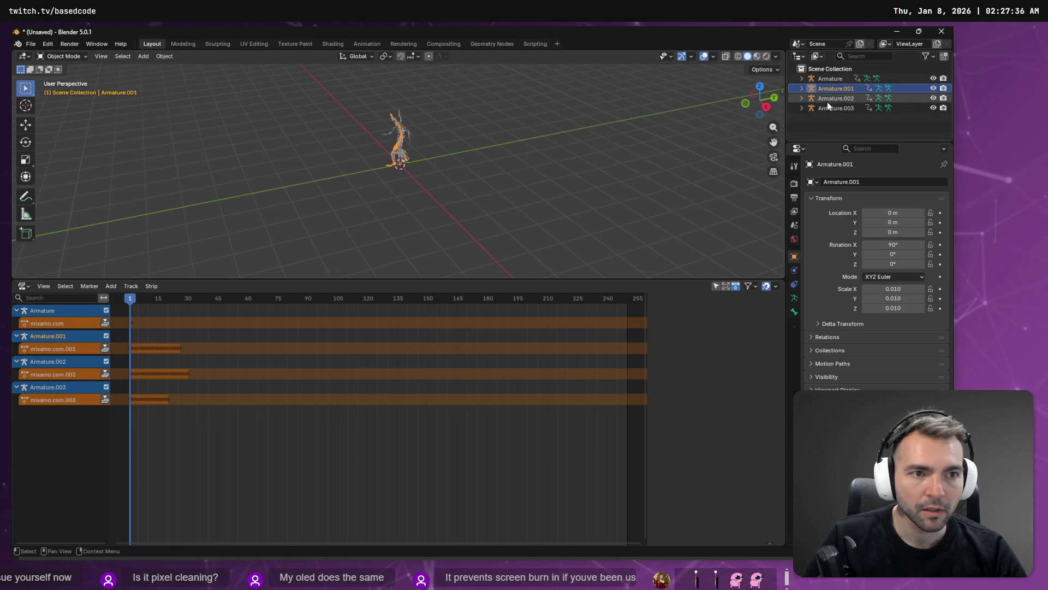
{"action": "left_click", "coordinate": [815, 110]}
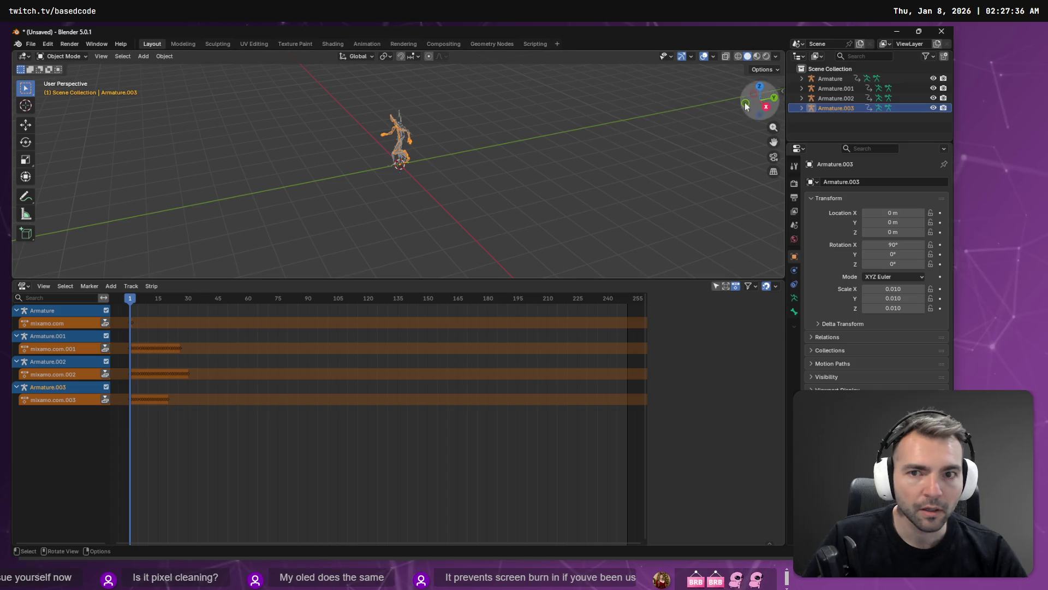
{"action": "right_click", "coordinate": [465, 119]}
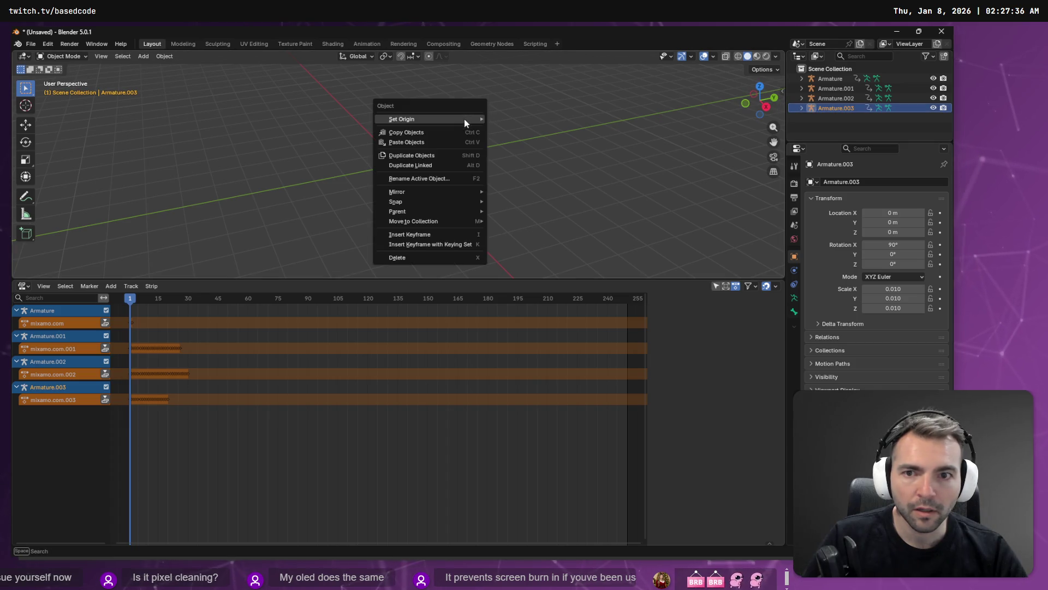
{"action": "left_click", "coordinate": [830, 80]}
Rename Armature to TPose and Armature.003 to Running
{"action": "double_click", "coordinate": [828, 81]}
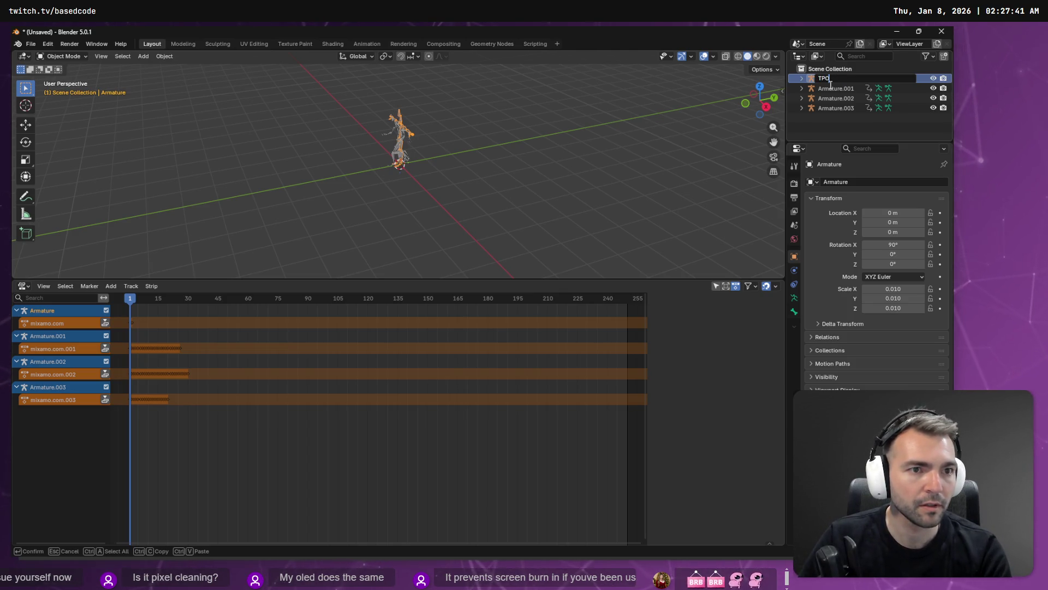
{"action": "type", "text": "TPose"}
{"action": "key", "text": "Return"}
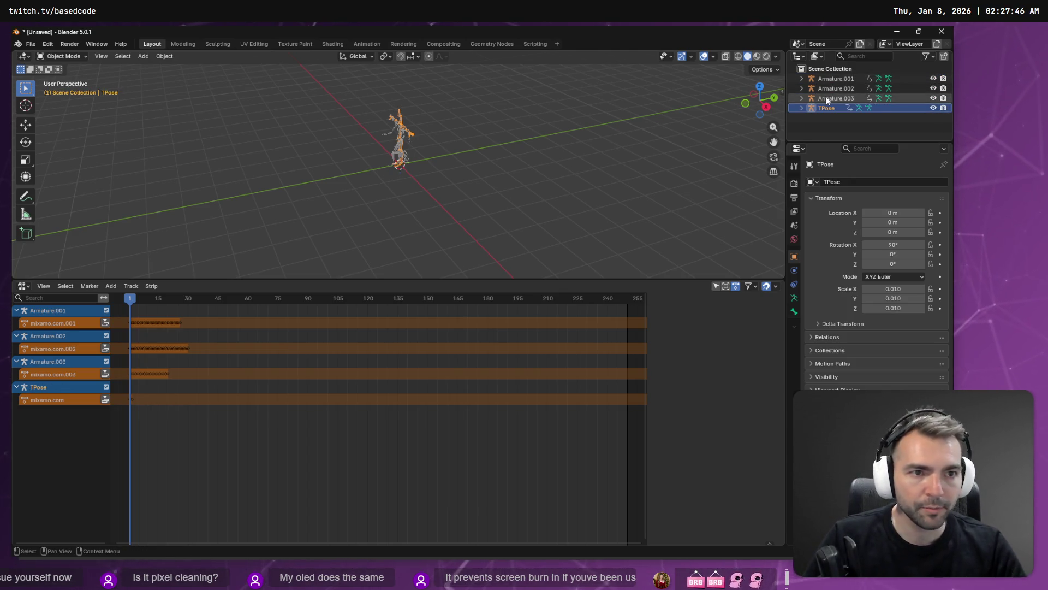
{"action": "left_click", "coordinate": [826, 98]}
{"action": "double_click", "coordinate": [826, 98]}
{"action": "type", "text": "Running"}
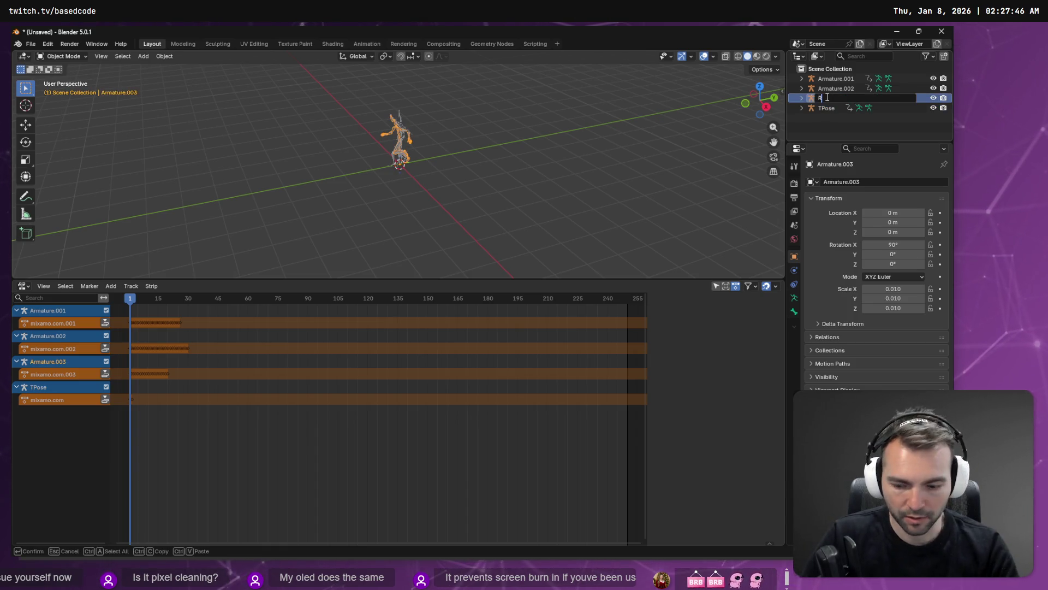
{"action": "key", "text": "Return"}
Rename Armature.002 to Walking and Armature.001 to Jumping
{"action": "left_click", "coordinate": [826, 88]}
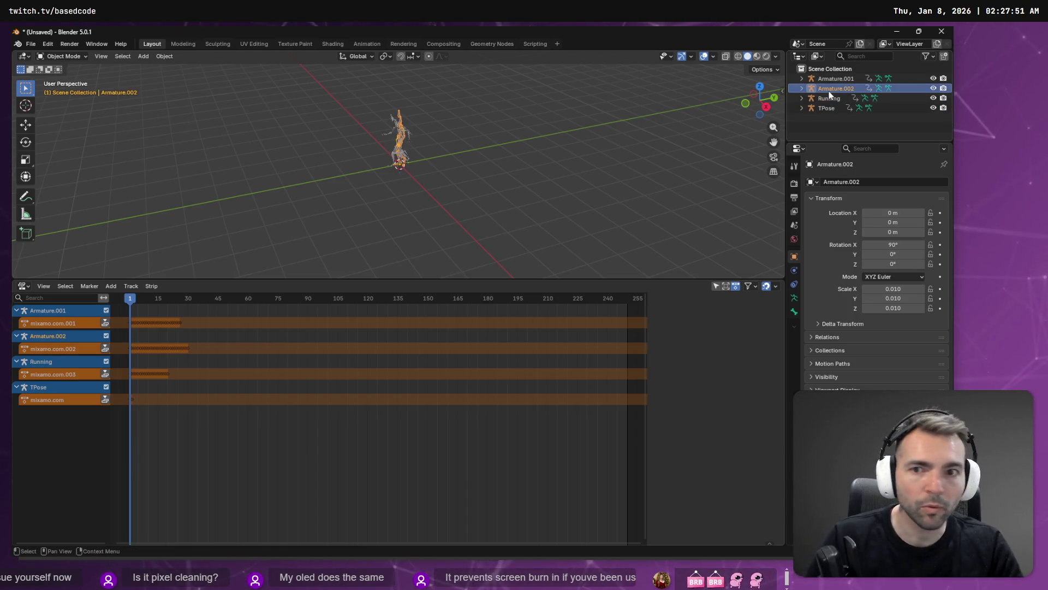
{"action": "double_click", "coordinate": [826, 88]}
{"action": "type", "text": "Walking"}
{"action": "key", "text": "Return"}
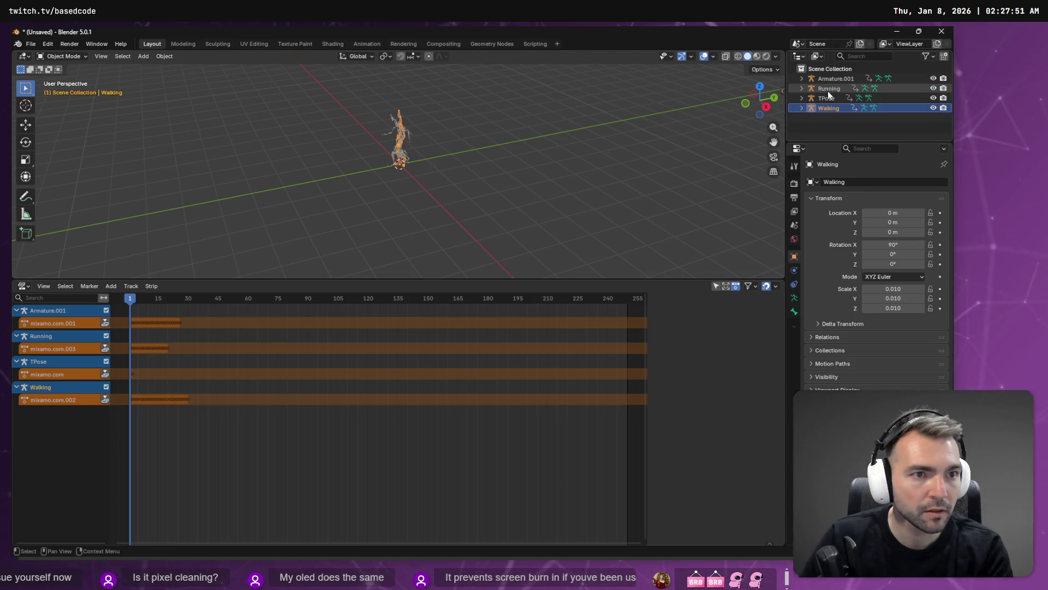
{"action": "left_click", "coordinate": [829, 79]}
{"action": "double_click", "coordinate": [829, 80]}
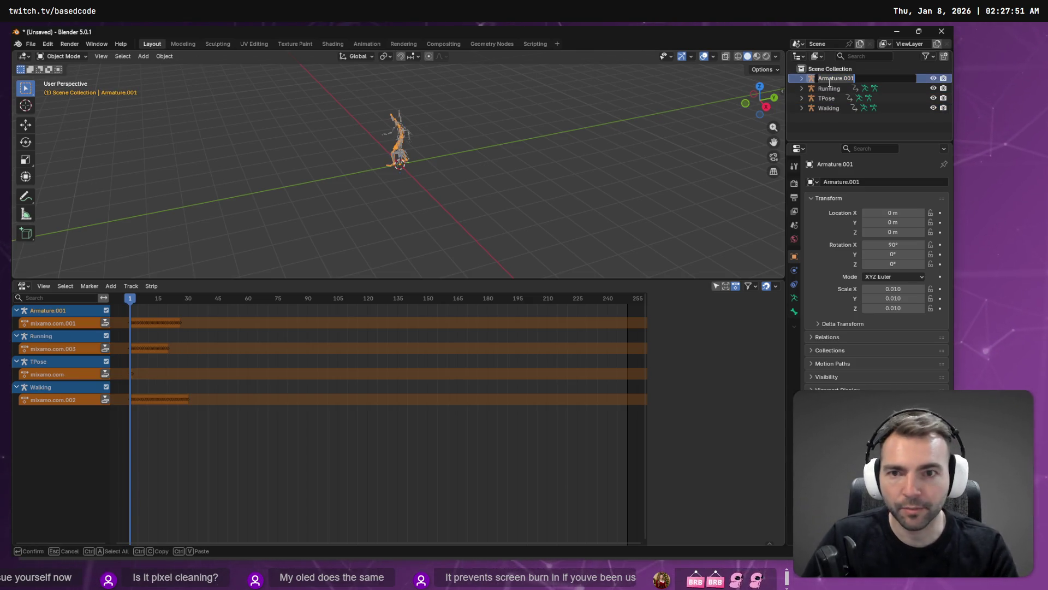
{"action": "key", "text": "BackSpace"}
{"action": "type", "text": "Jumping"}
{"action": "key", "text": "Return"}
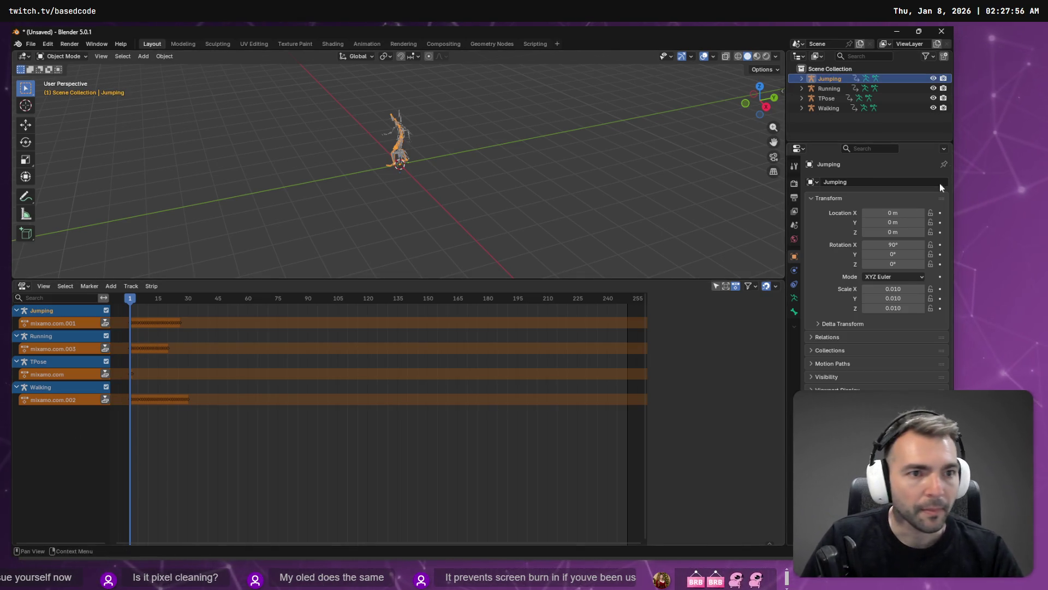
Rename the mixamo.com.001 action to jumping and mixamo.com.003 to running
{"action": "left_click", "coordinate": [843, 107]}
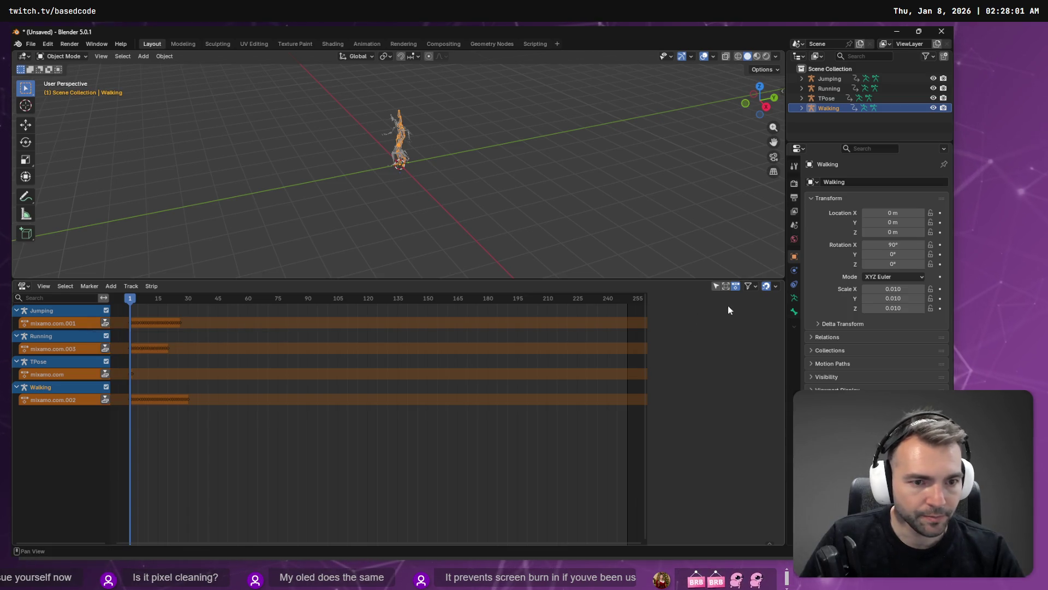
{"action": "left_click", "coordinate": [38, 323]}
{"action": "key", "text": "n"}
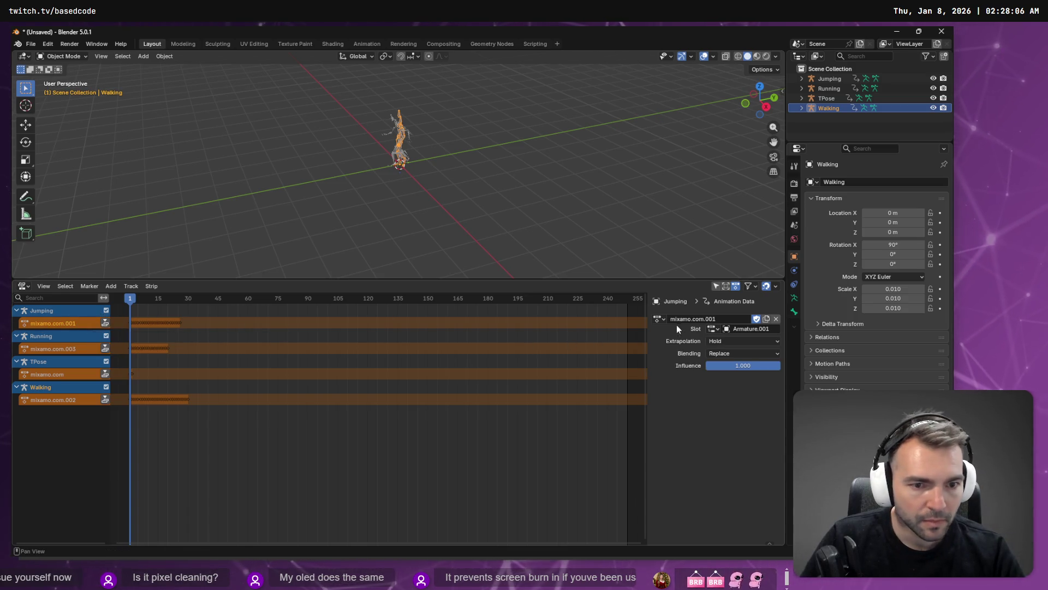
{"action": "double_click", "coordinate": [689, 319]}
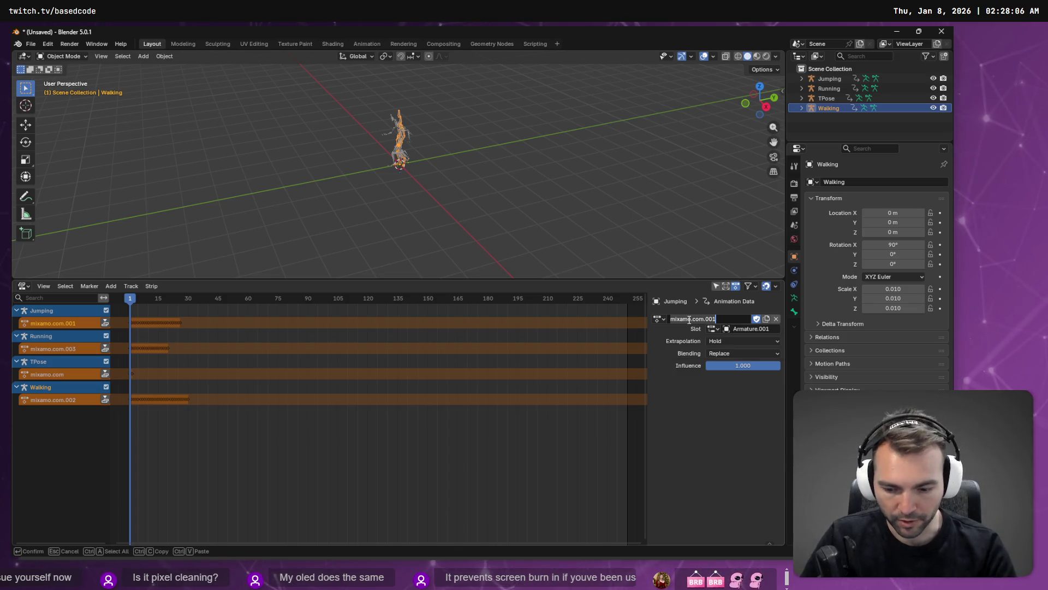
{"action": "type", "text": "Jum"}
{"action": "key", "text": "Return"}
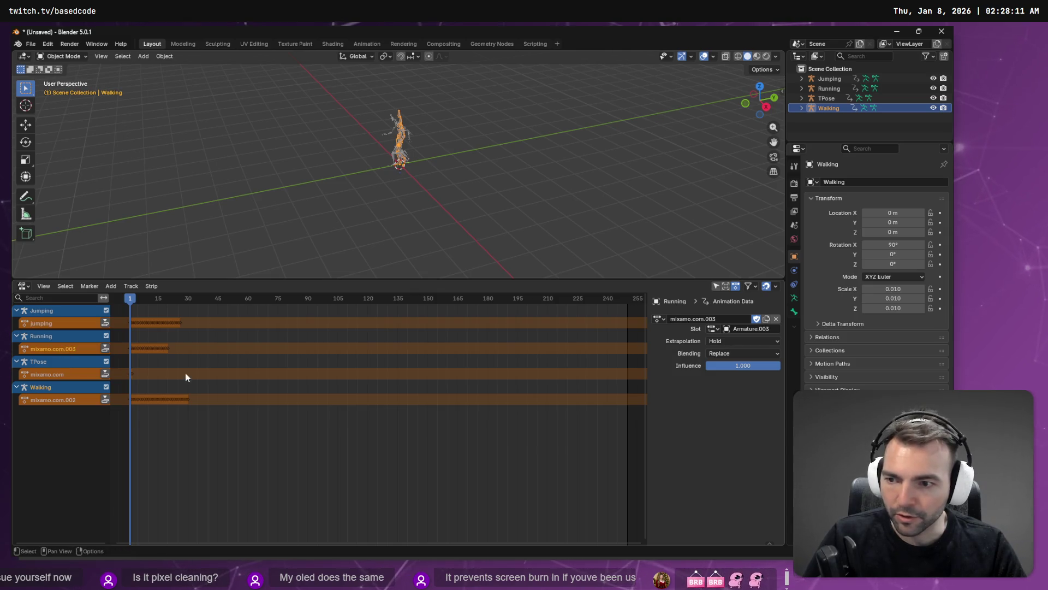
{"action": "double_click", "coordinate": [688, 319]}
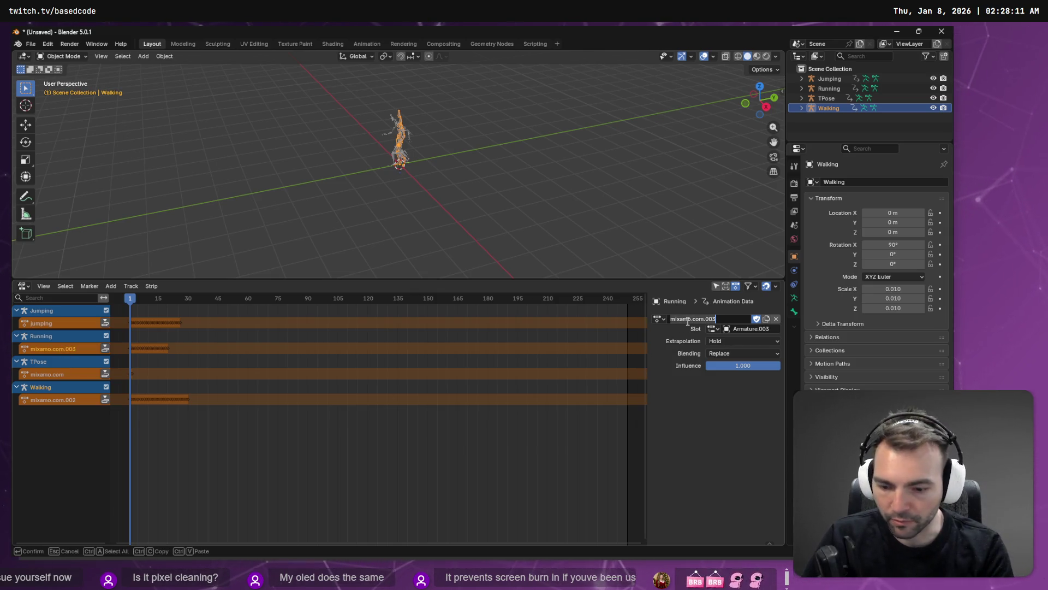
{"action": "type", "text": "running"}
{"action": "key", "text": "Return"}
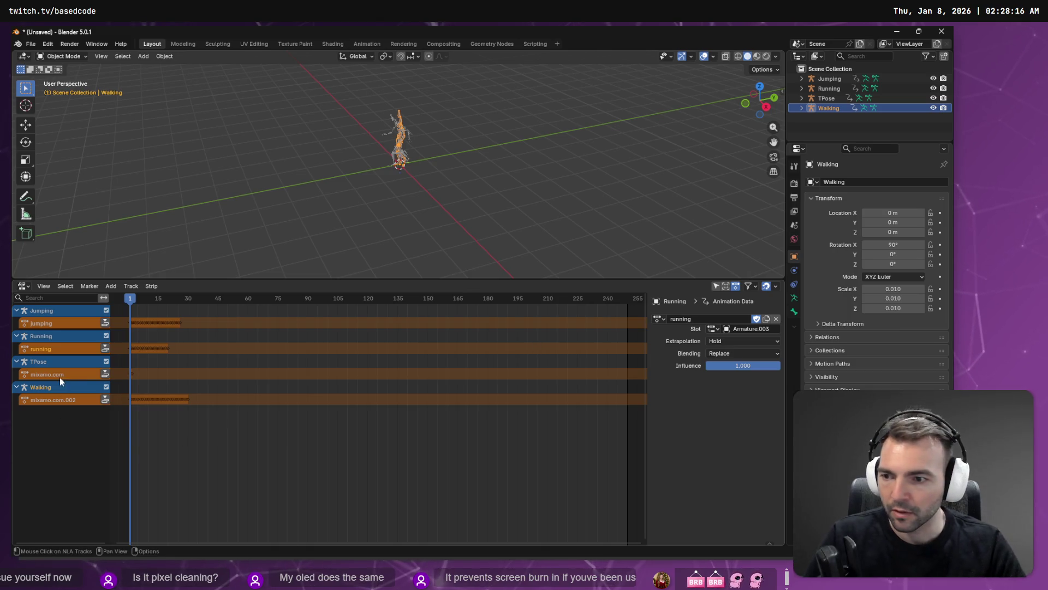
Rename TPose's action to tpose and Walking's mixamo.com.002 action to walking
{"action": "left_click", "coordinate": [60, 375]}
{"action": "double_click", "coordinate": [709, 319]}
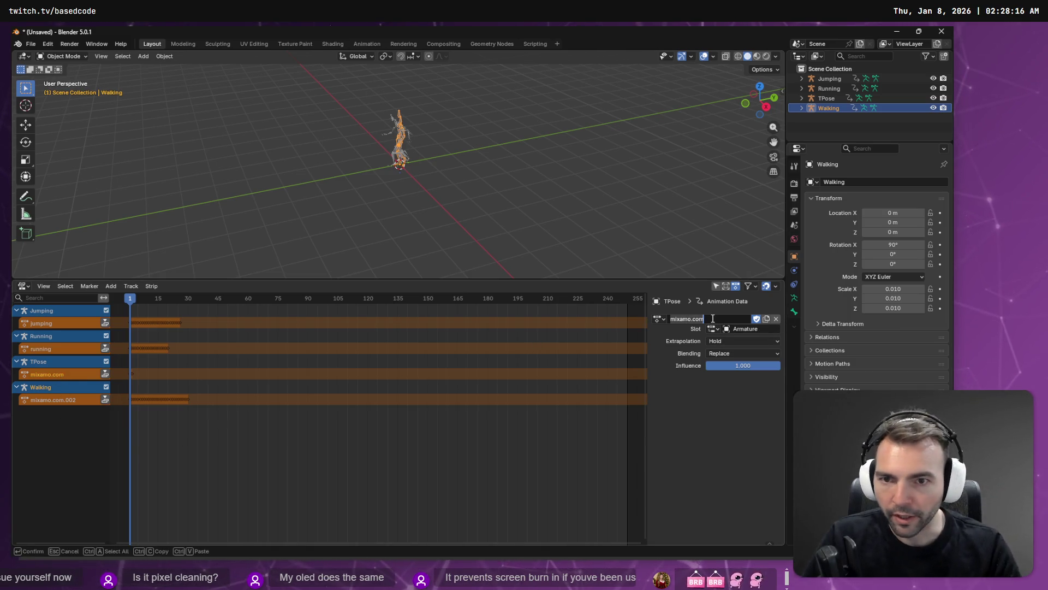
{"action": "type", "text": "walking"}
{"action": "key", "text": "Return"}
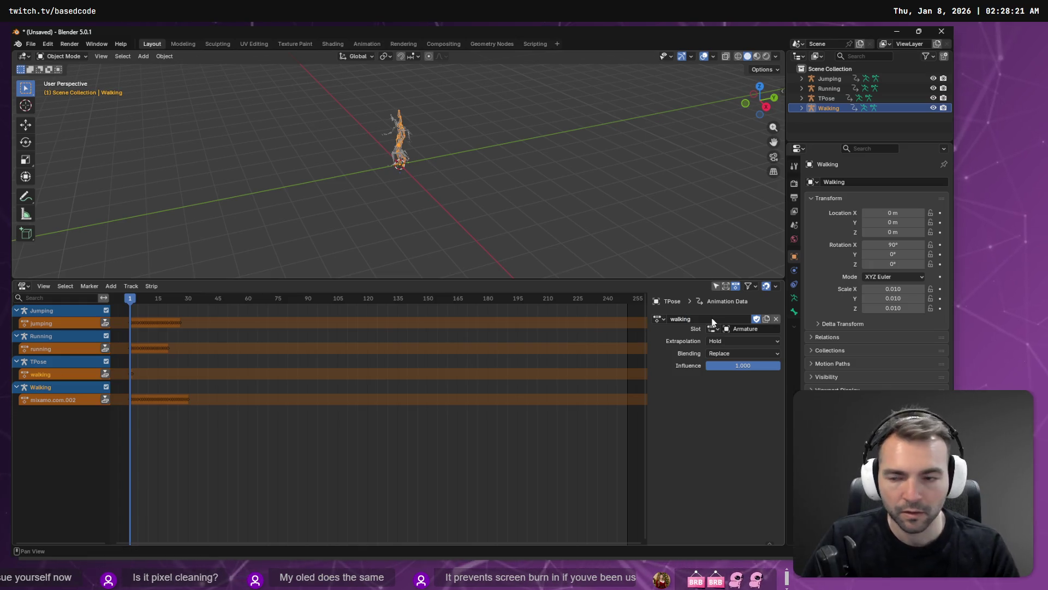
{"action": "left_click", "coordinate": [54, 401]}
{"action": "left_click", "coordinate": [54, 372]}
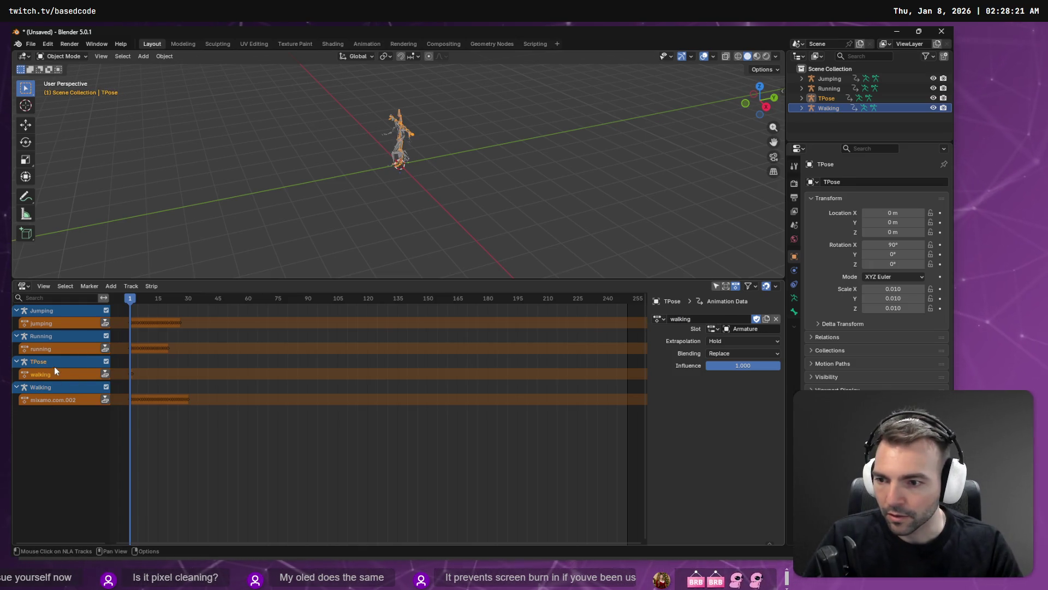
{"action": "double_click", "coordinate": [710, 317]}
{"action": "type", "text": "tpose"}
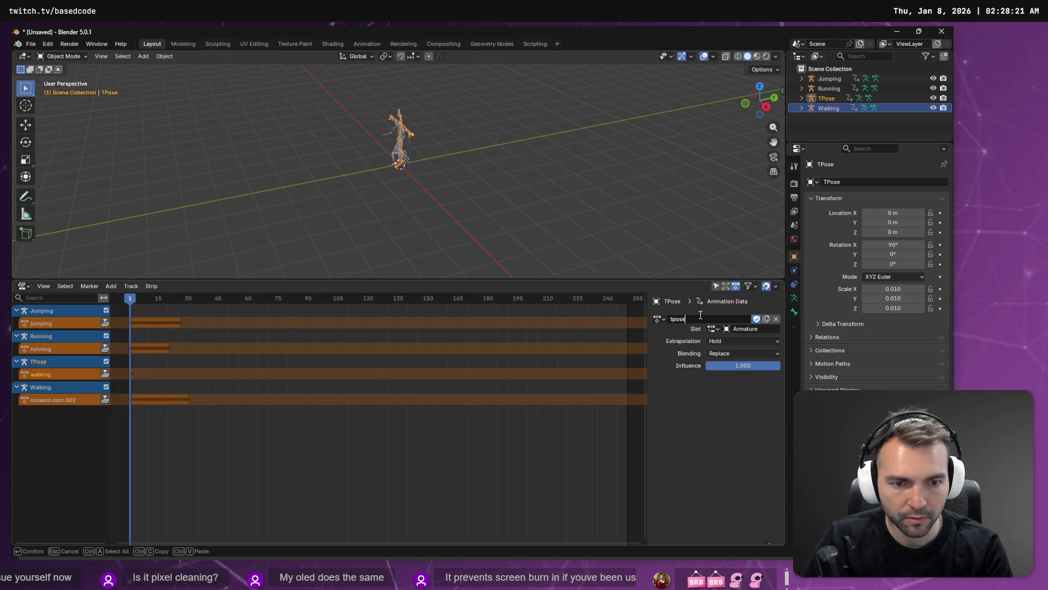
{"action": "key", "text": "Return"}
{"action": "left_click", "coordinate": [80, 395]}
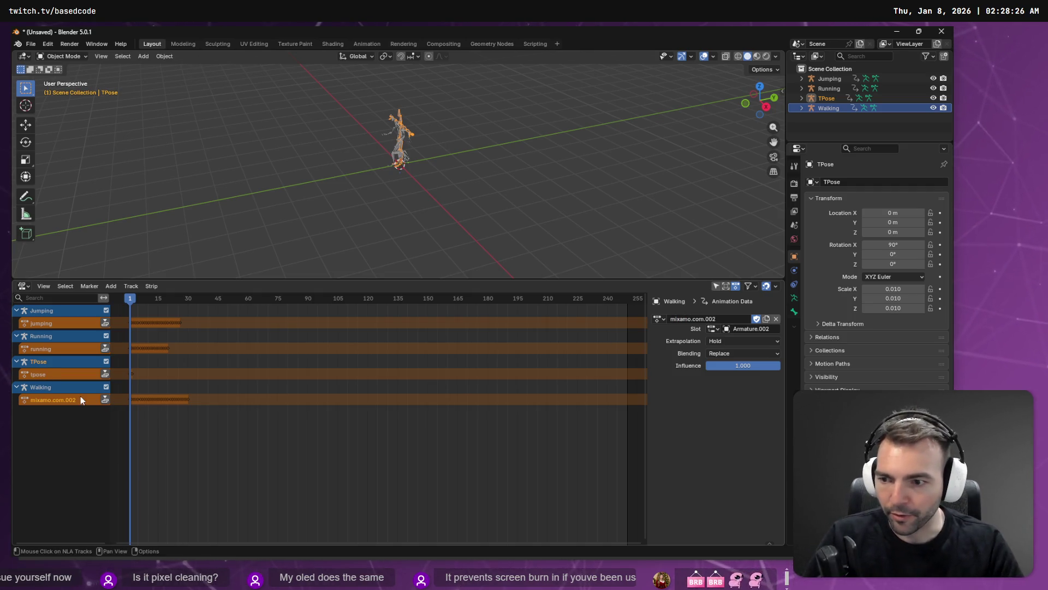
{"action": "double_click", "coordinate": [719, 318]}
{"action": "type", "text": "walking"}
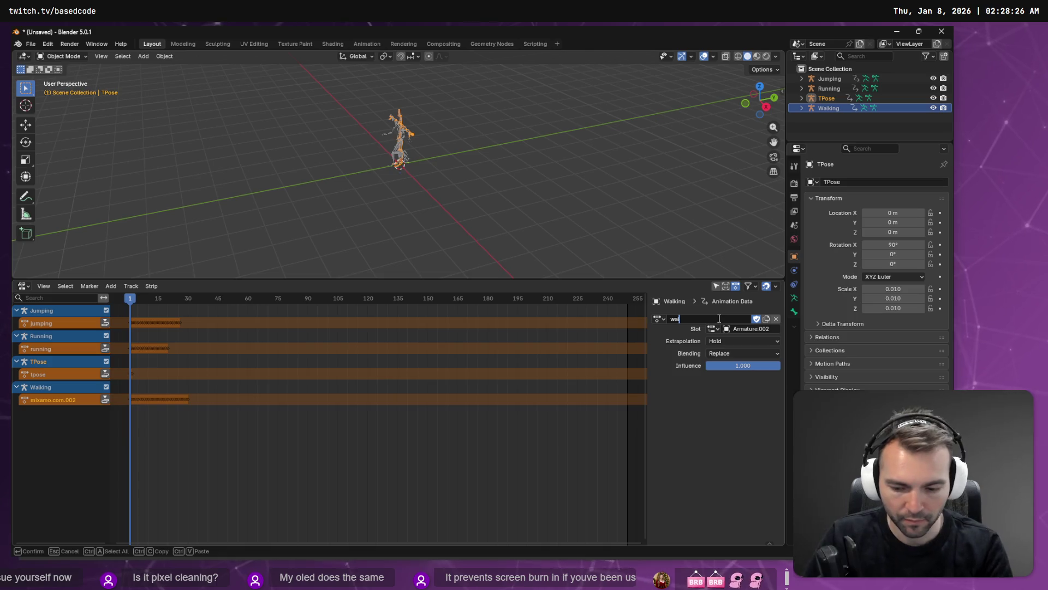
{"action": "key", "text": "Return"}
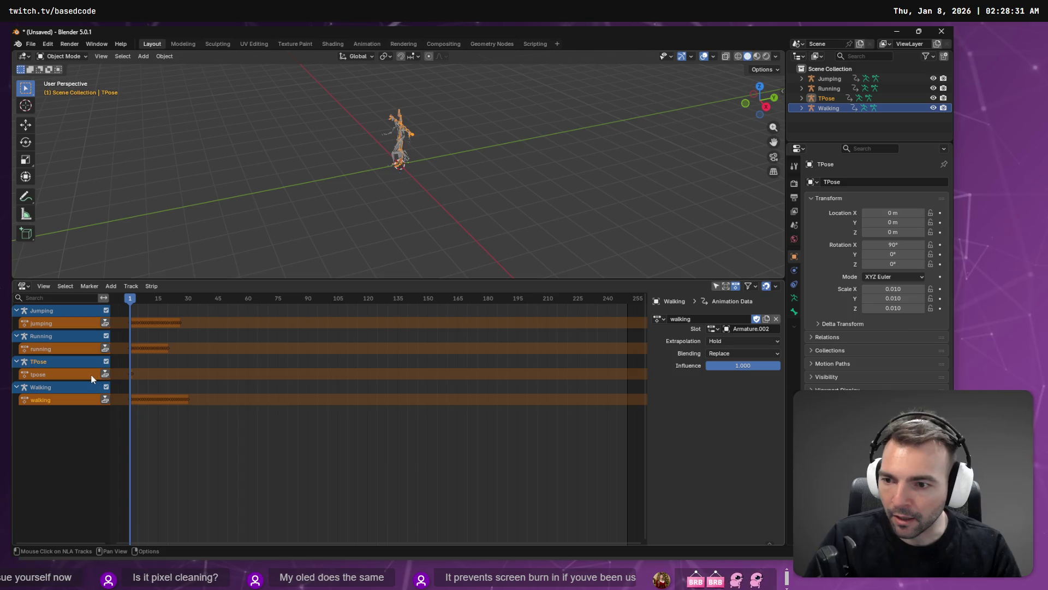
Try pushing the jumping and walking actions down, undoing both attempts
{"action": "left_click", "coordinate": [106, 324]}
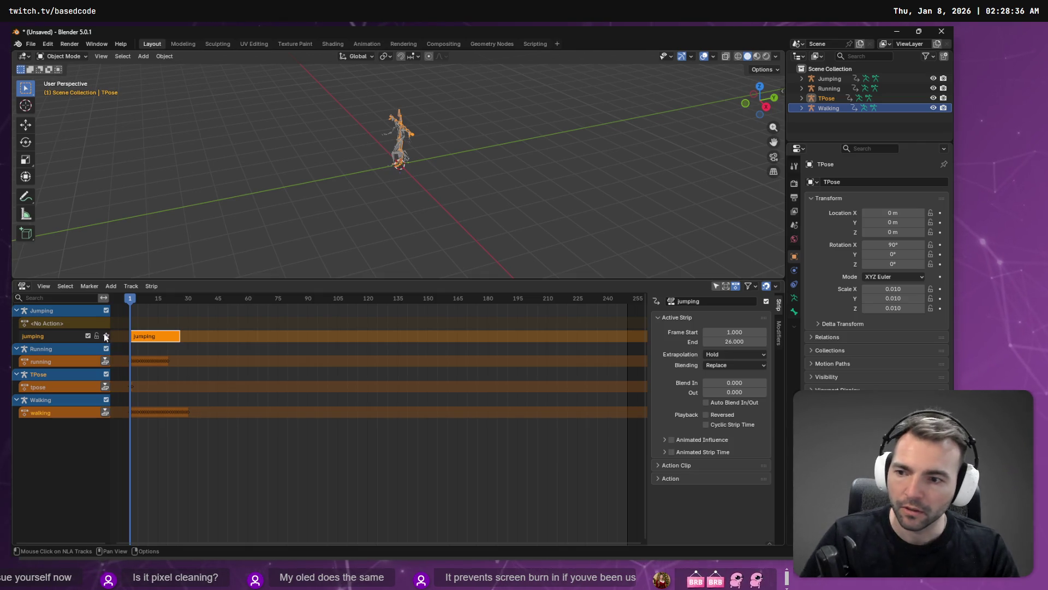
{"action": "key", "text": "ctrl+z"}
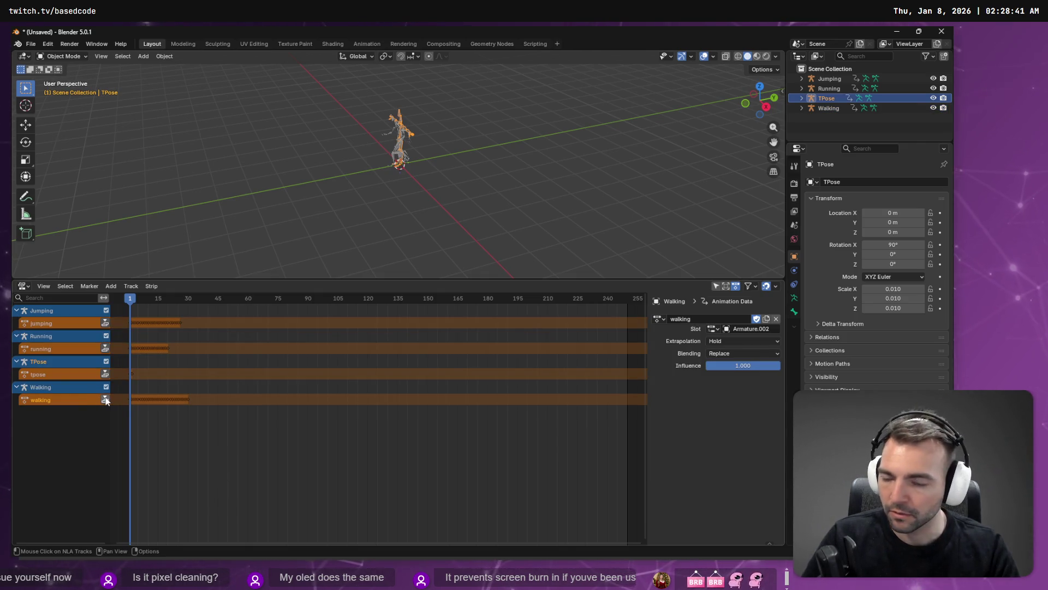
{"action": "left_click", "coordinate": [104, 399]}
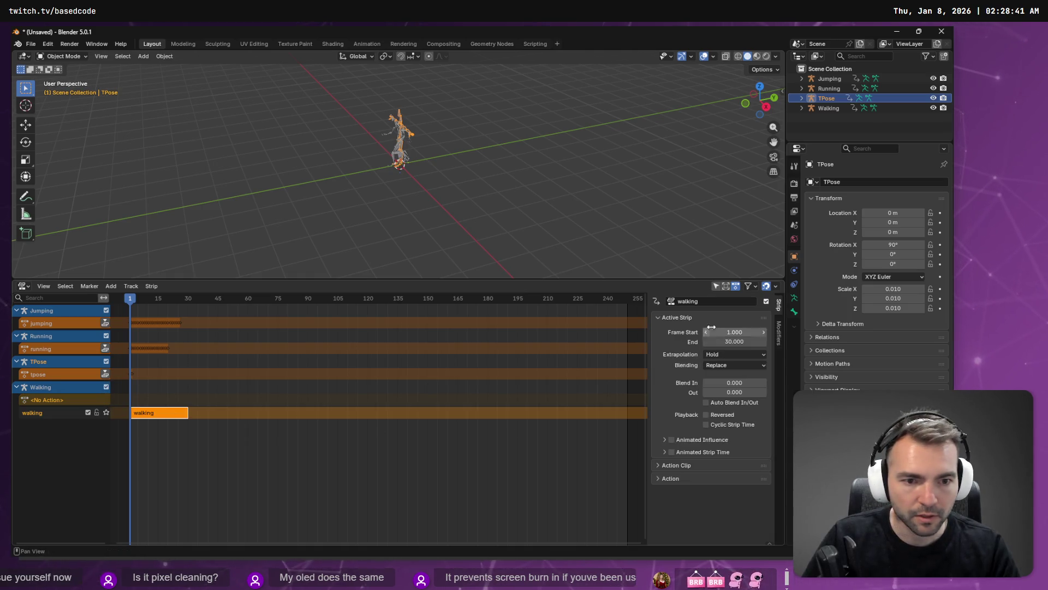
{"action": "left_click", "coordinate": [38, 403]}
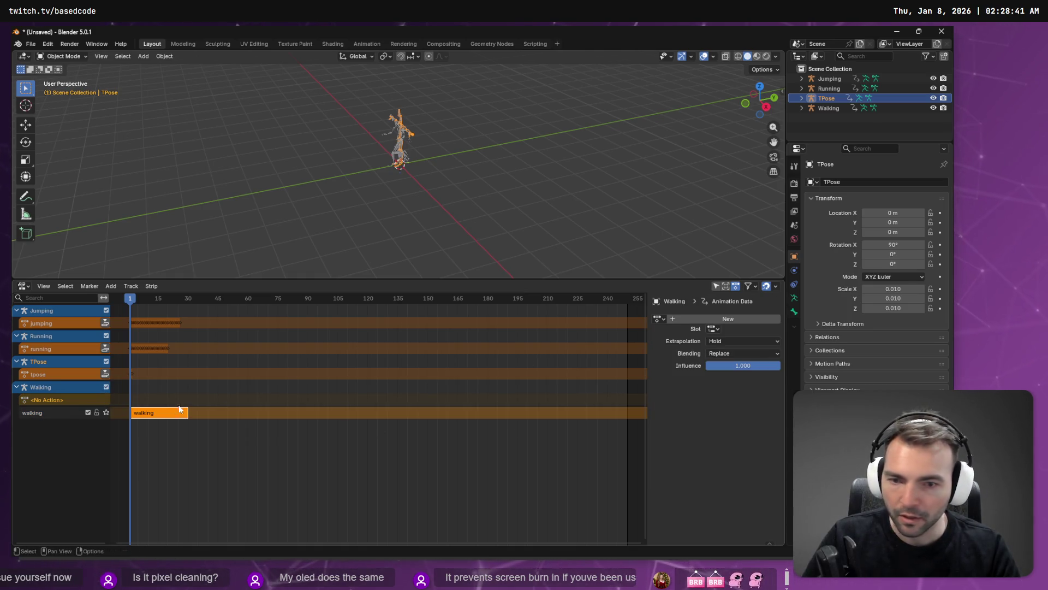
{"action": "left_click", "coordinate": [662, 320]}
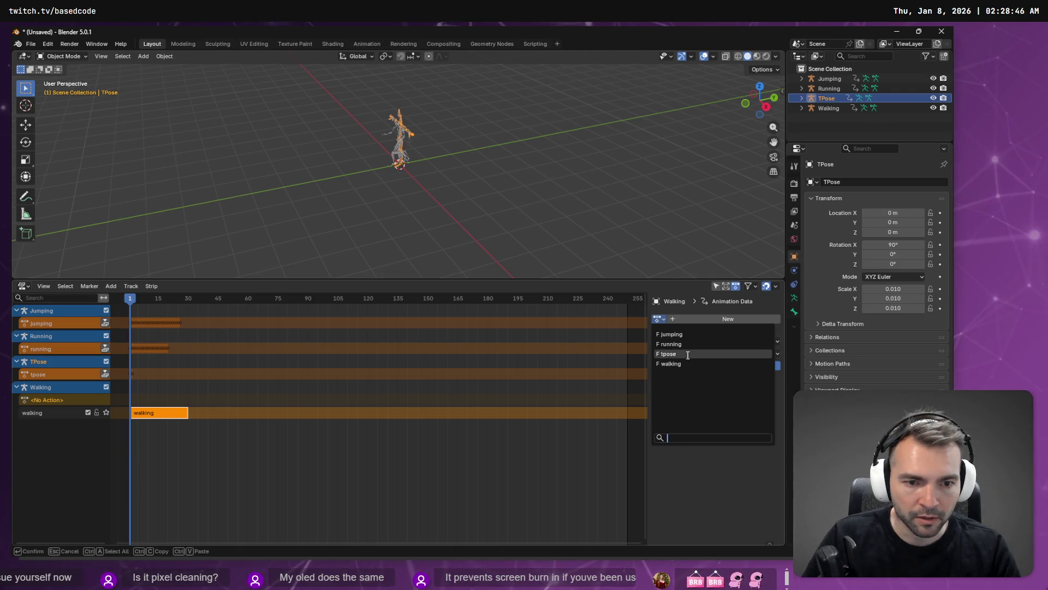
{"action": "key", "text": "ctrl+z"}
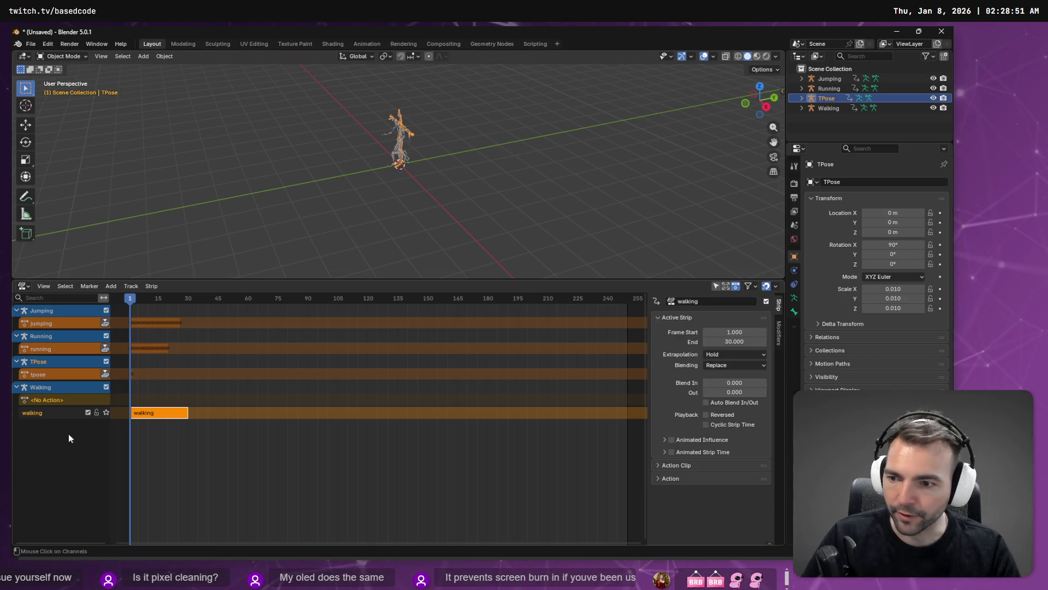
{"action": "key", "text": "ctrl+z"}
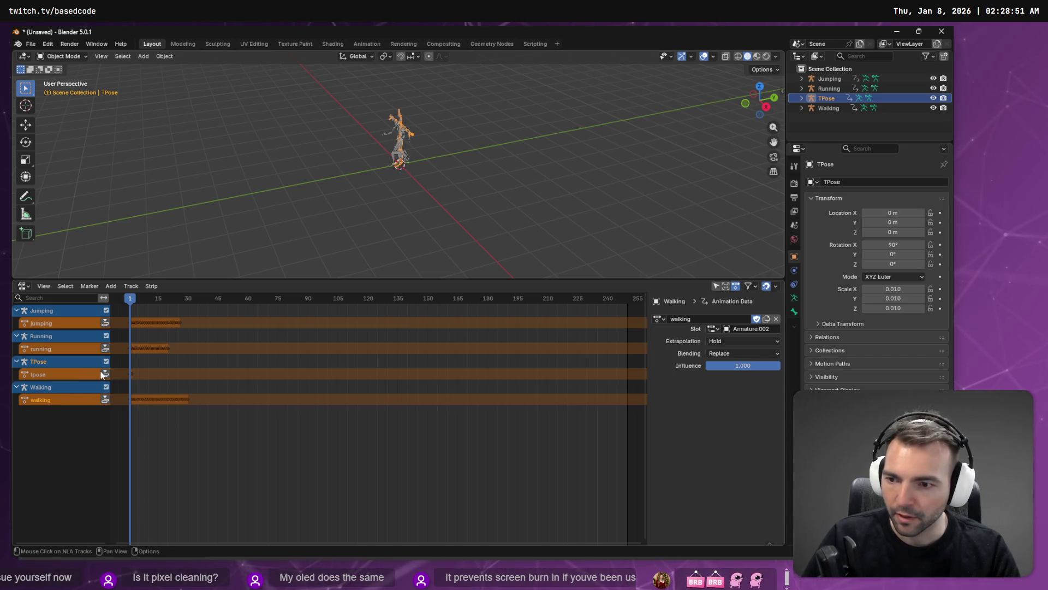
Push tpose down, then assign walking to TPose with slot Armature.002 and push it down
{"action": "left_click", "coordinate": [105, 374]}
{"action": "left_click", "coordinate": [61, 375]}
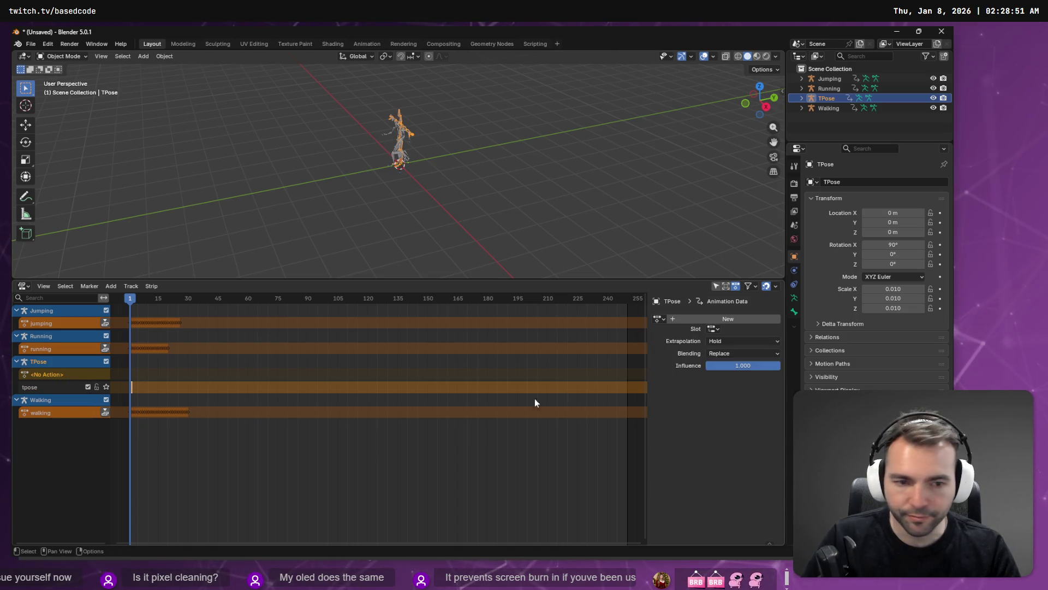
{"action": "left_click", "coordinate": [659, 319]}
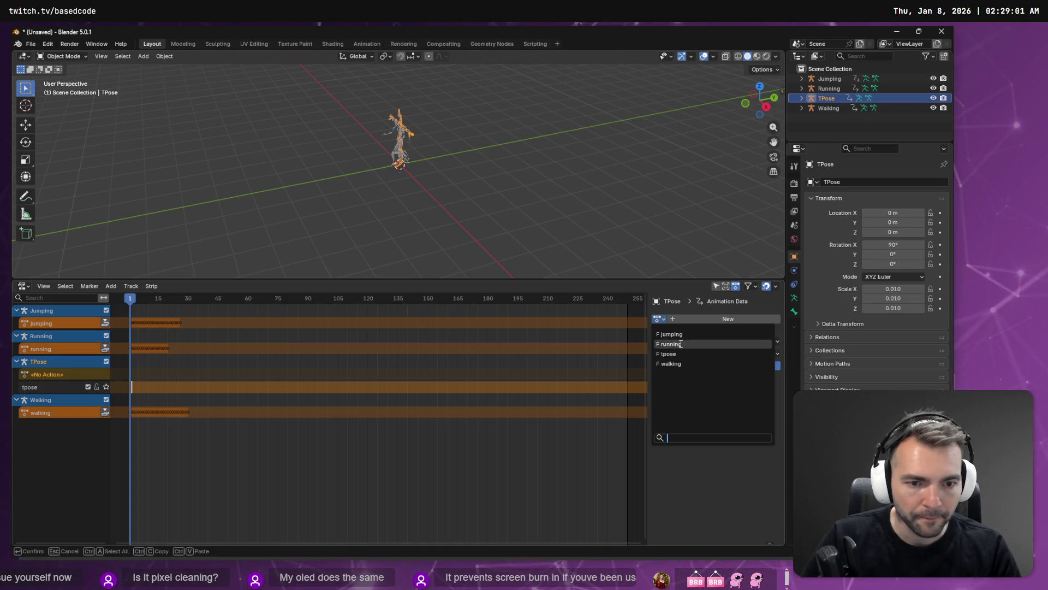
{"action": "left_click", "coordinate": [680, 363]}
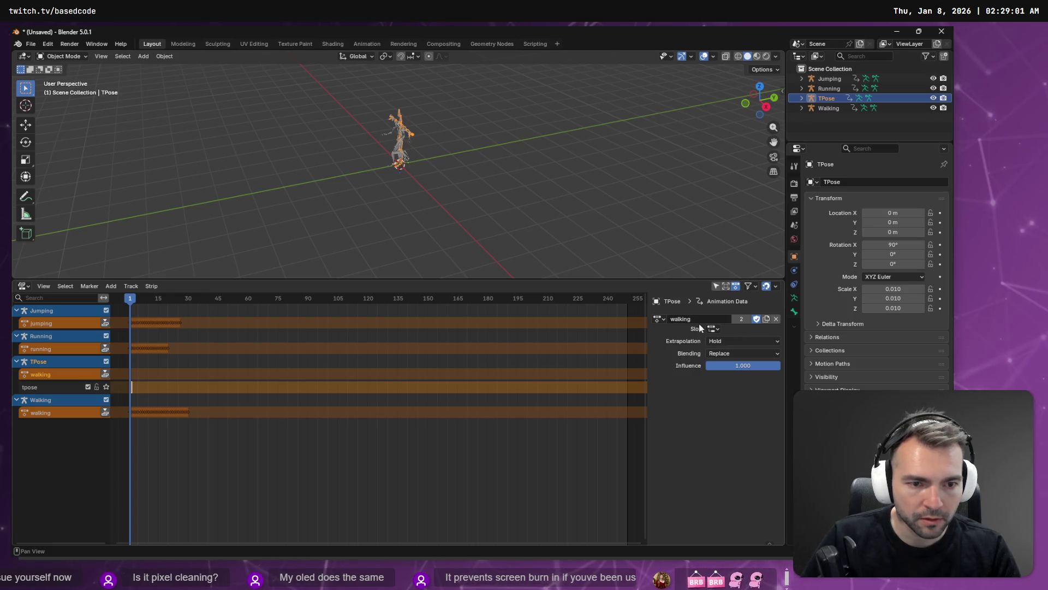
{"action": "left_click", "coordinate": [714, 329]}
{"action": "left_click", "coordinate": [727, 343]}
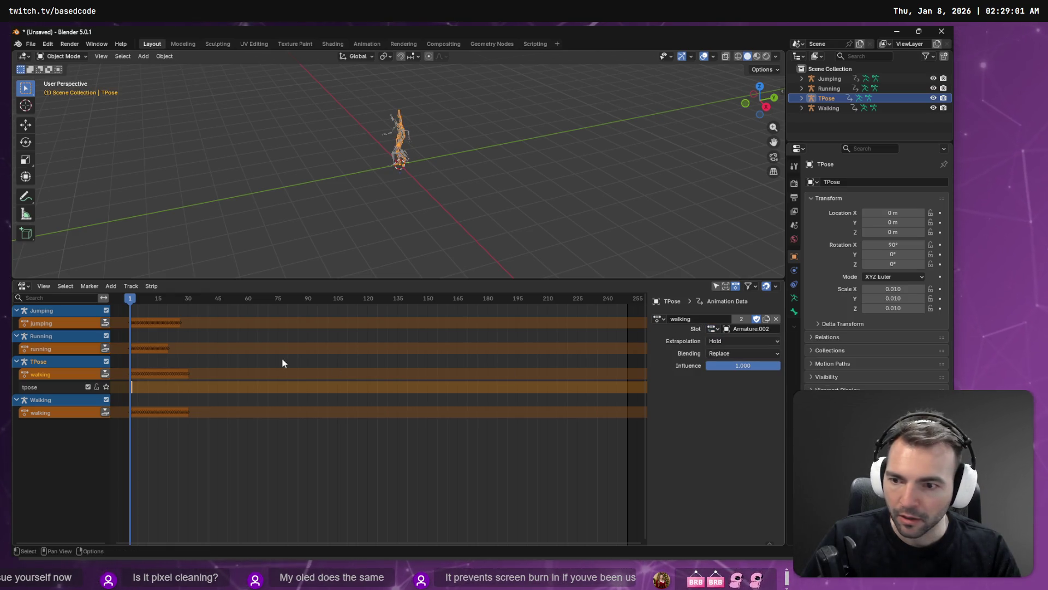
{"action": "left_click", "coordinate": [105, 375]}
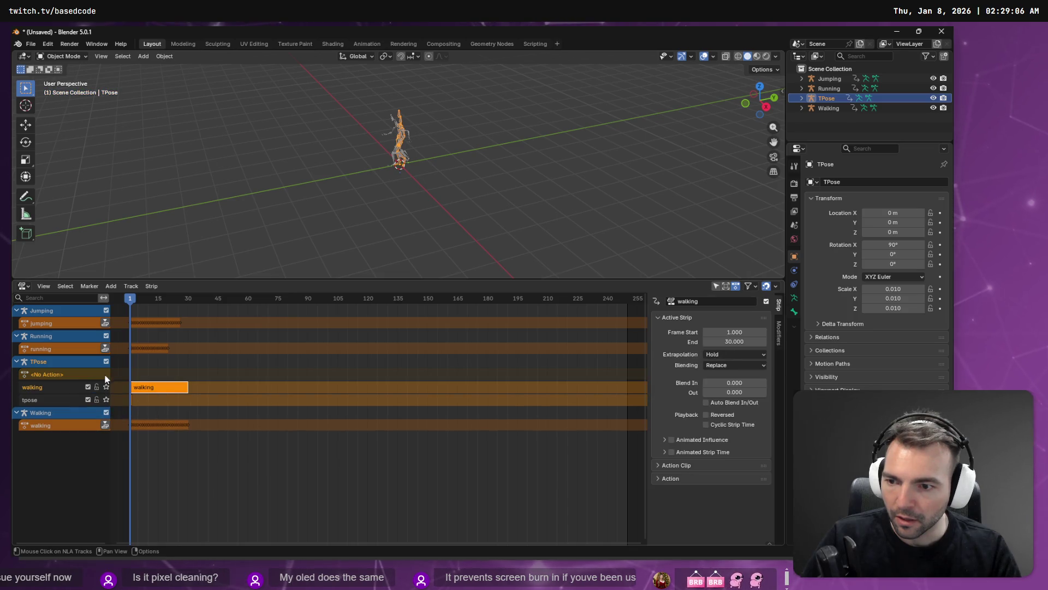
Assign running to TPose with slot Armature.003 and push it down as a strip
{"action": "left_click", "coordinate": [45, 374]}
{"action": "left_click", "coordinate": [659, 319]}
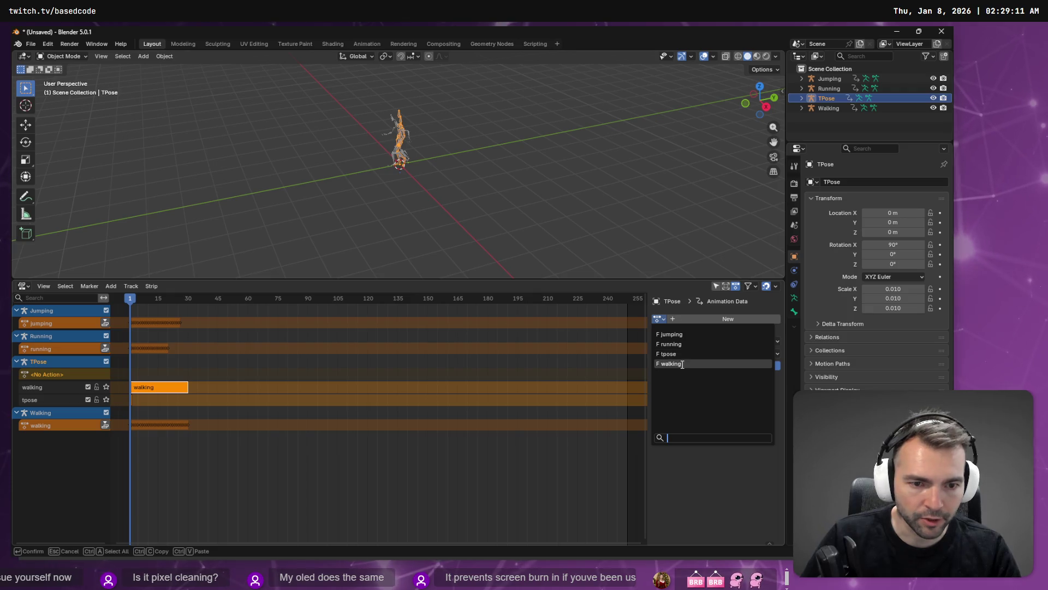
{"action": "left_click", "coordinate": [677, 343]}
{"action": "left_click", "coordinate": [714, 328]}
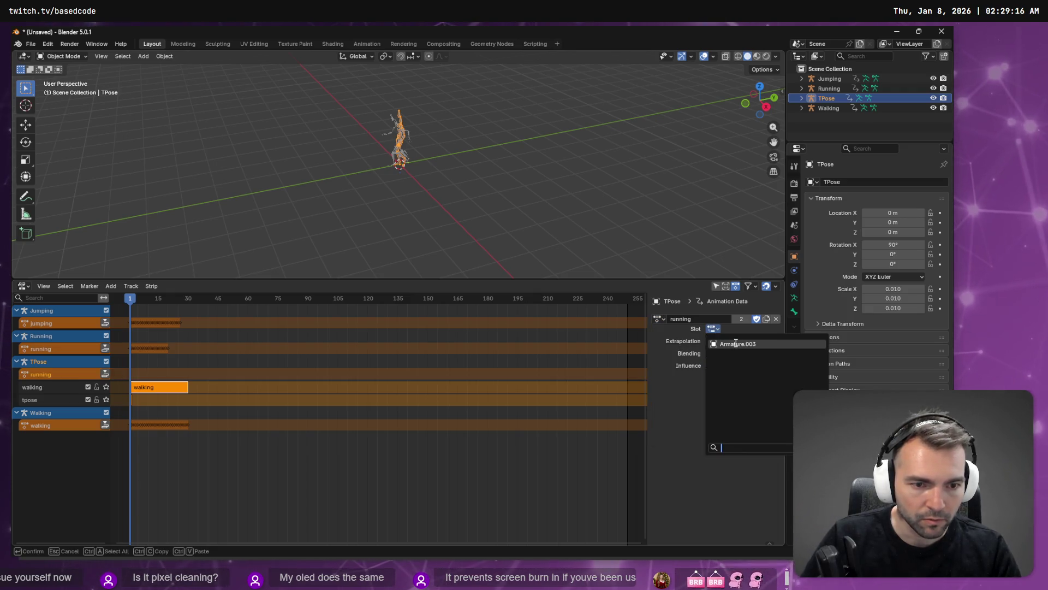
{"action": "left_click", "coordinate": [736, 343]}
{"action": "left_click", "coordinate": [104, 375]}
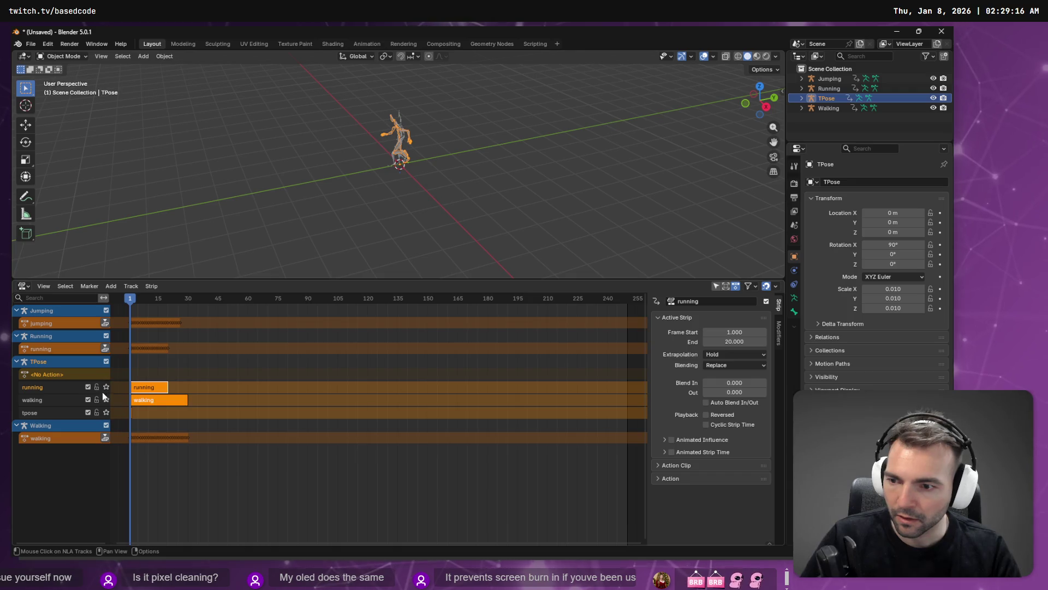
Assign jumping to TPose with slot Armature.001 and push it down as a strip
{"action": "left_click", "coordinate": [29, 374]}
{"action": "left_click", "coordinate": [660, 318]}
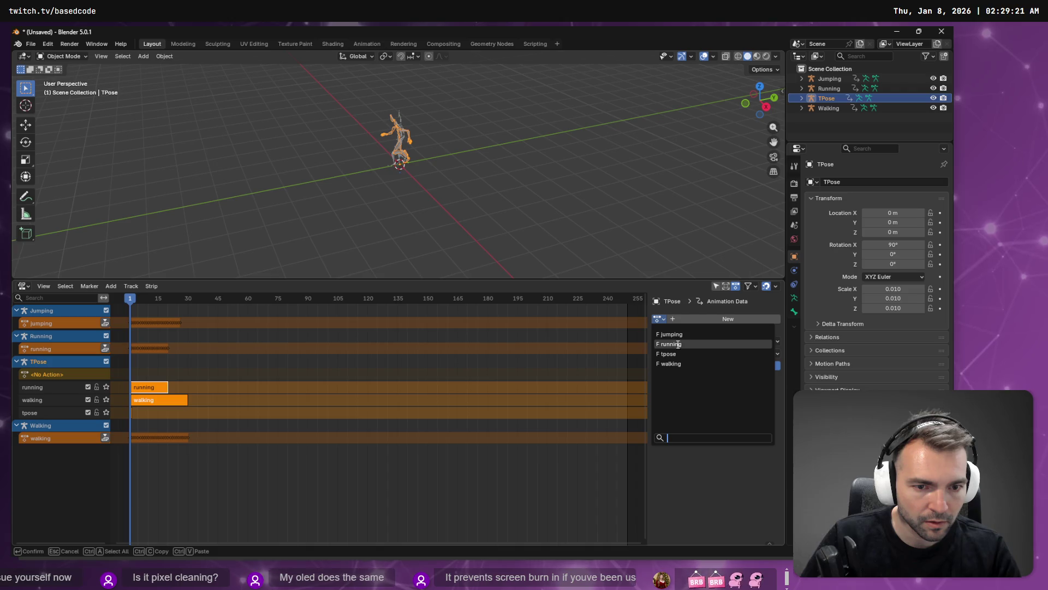
{"action": "left_click", "coordinate": [677, 334]}
{"action": "left_click", "coordinate": [711, 328]}
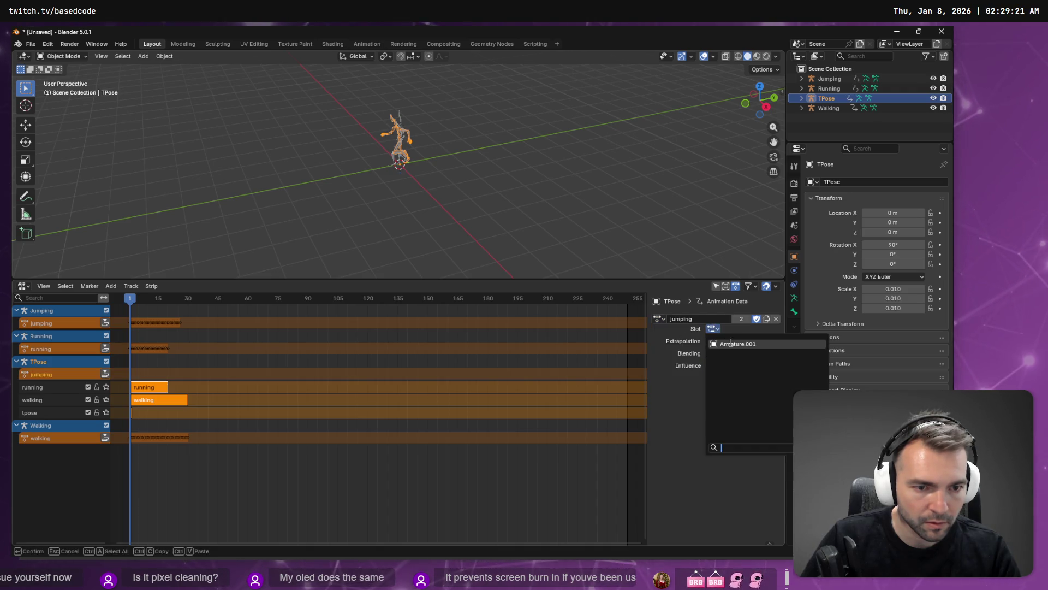
{"action": "left_click", "coordinate": [729, 343]}
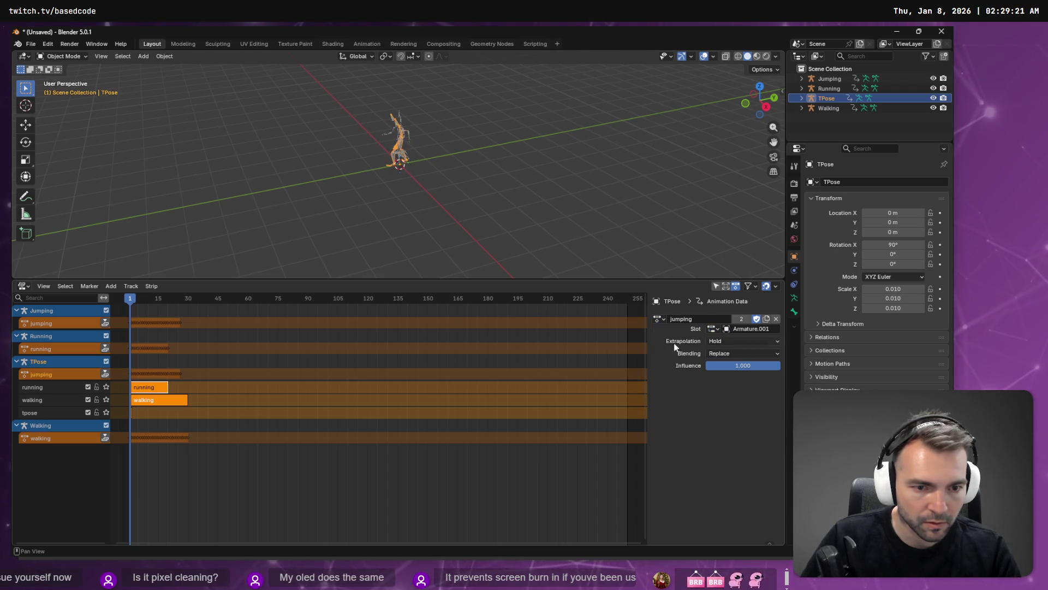
{"action": "left_click", "coordinate": [105, 374]}
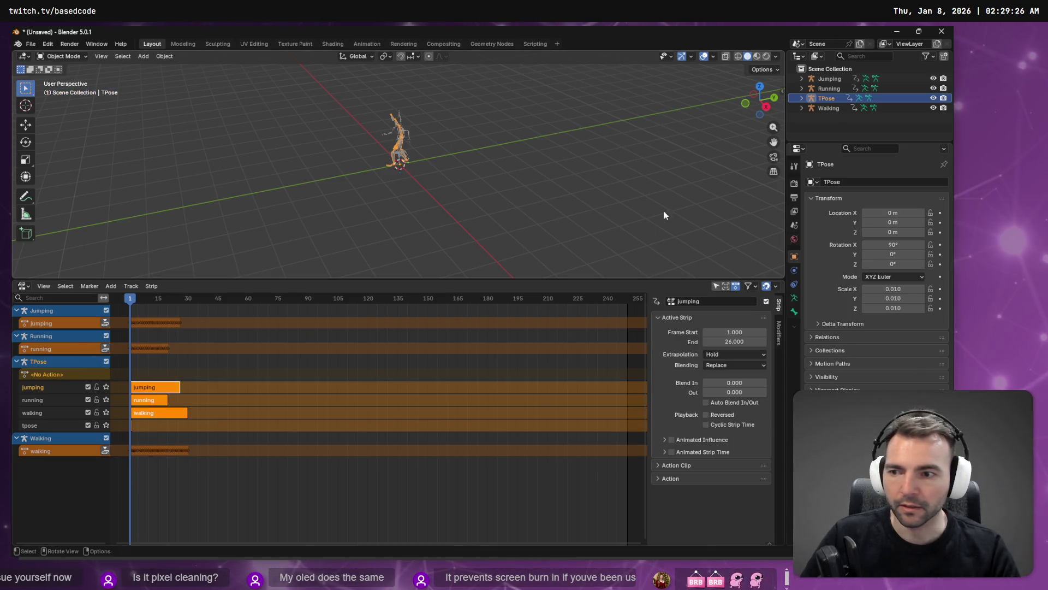
Delete the Walking, Running and Jumping armatures
{"action": "left_click", "coordinate": [828, 107]}
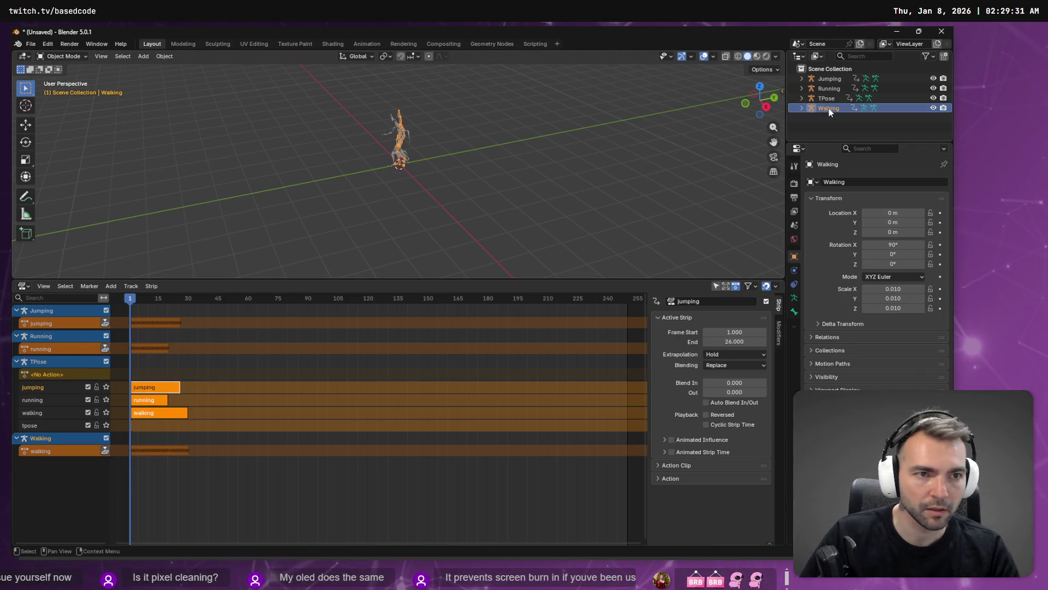
{"action": "key", "text": "Delete"}
{"action": "left_click", "coordinate": [827, 89]}
{"action": "key", "text": "Delete"}
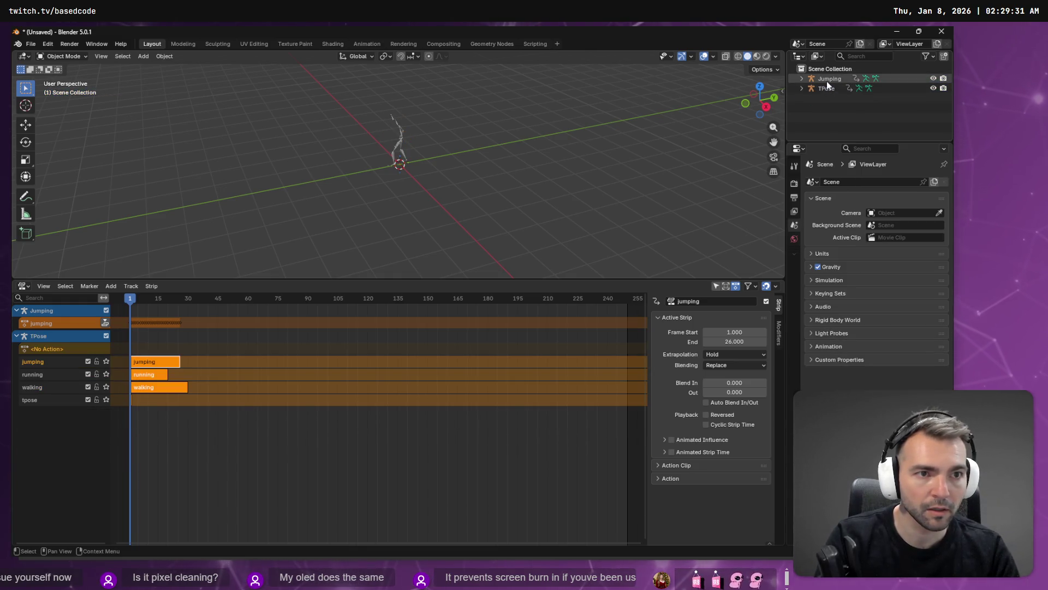
{"action": "left_click", "coordinate": [826, 81]}
{"action": "key", "text": "Delete"}
Rename the TPose armature to CharacterAnimations
{"action": "left_click", "coordinate": [826, 81]}
{"action": "double_click", "coordinate": [826, 79]}
{"action": "type", "text": "Characte"}
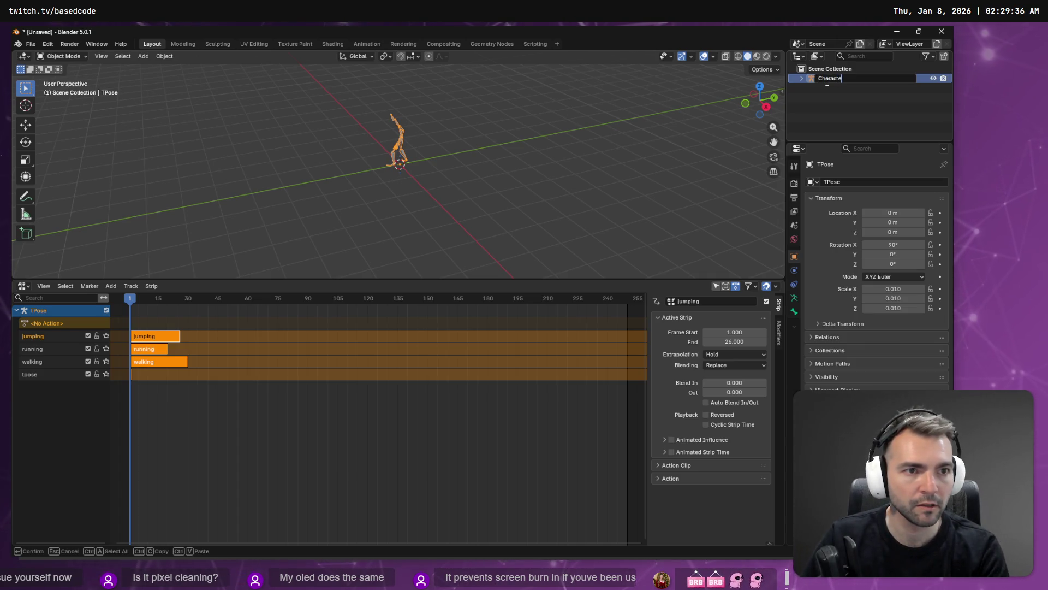
{"action": "type", "text": "rAnimations"}
{"action": "key", "text": "Return"}
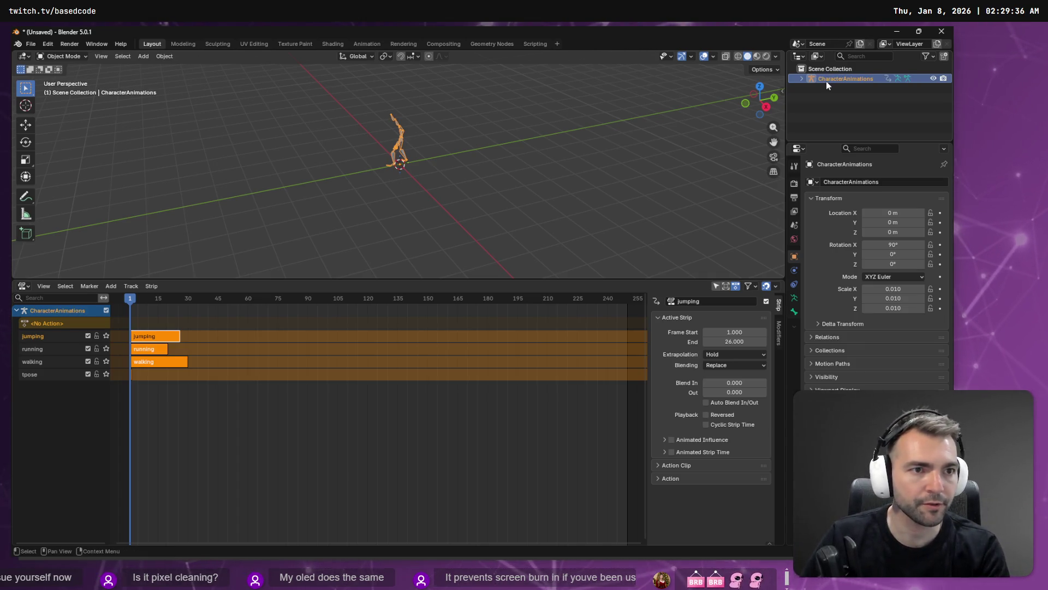
Open the FBX (.fbx) export dialog from the File > Export menu
{"action": "right_click", "coordinate": [827, 80]}
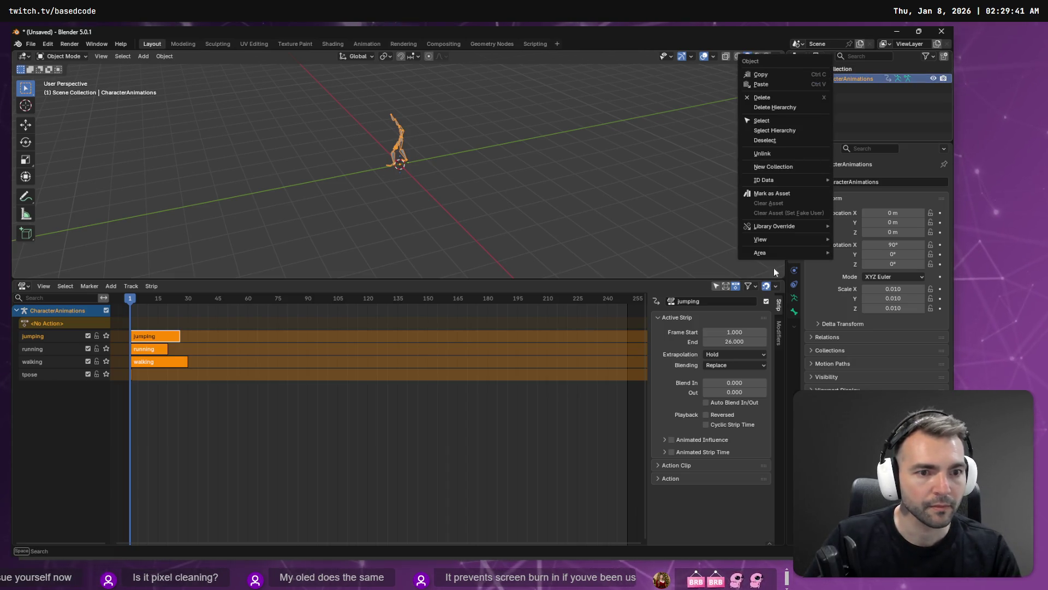
{"action": "left_click", "coordinate": [31, 43]}
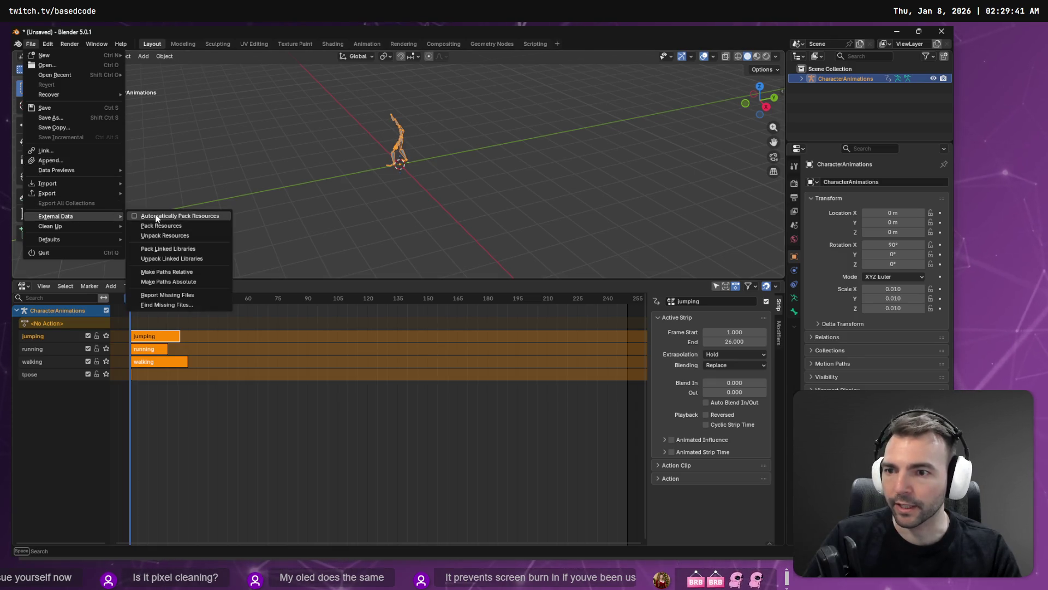
{"action": "mouse_move", "coordinate": [68, 194]}
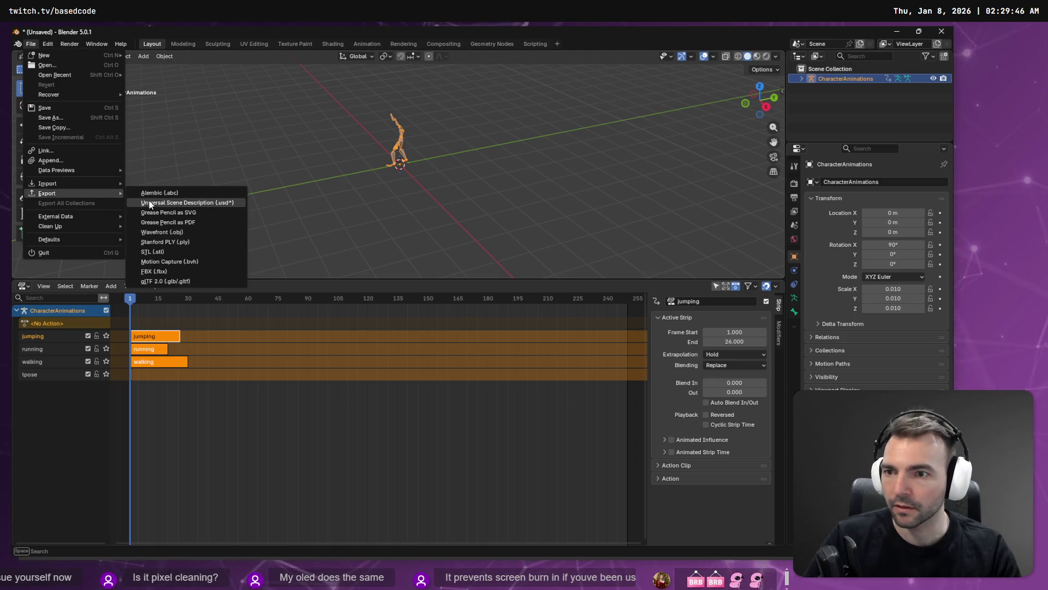
{"action": "left_click", "coordinate": [176, 271]}
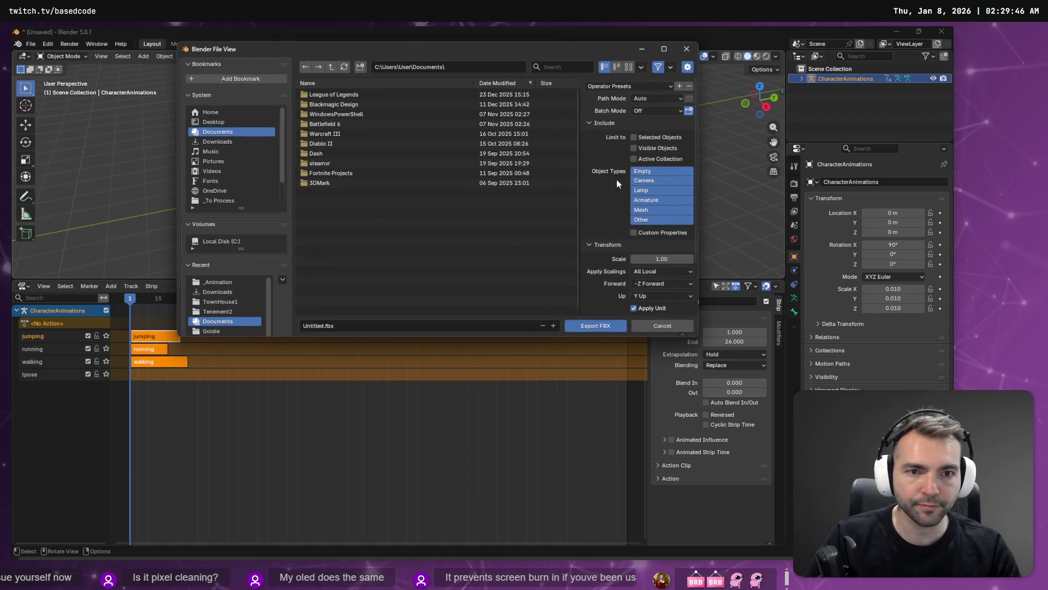
Limit FBX export Object Types to Armature and expand the Animation section
{"action": "left_click", "coordinate": [647, 182]}
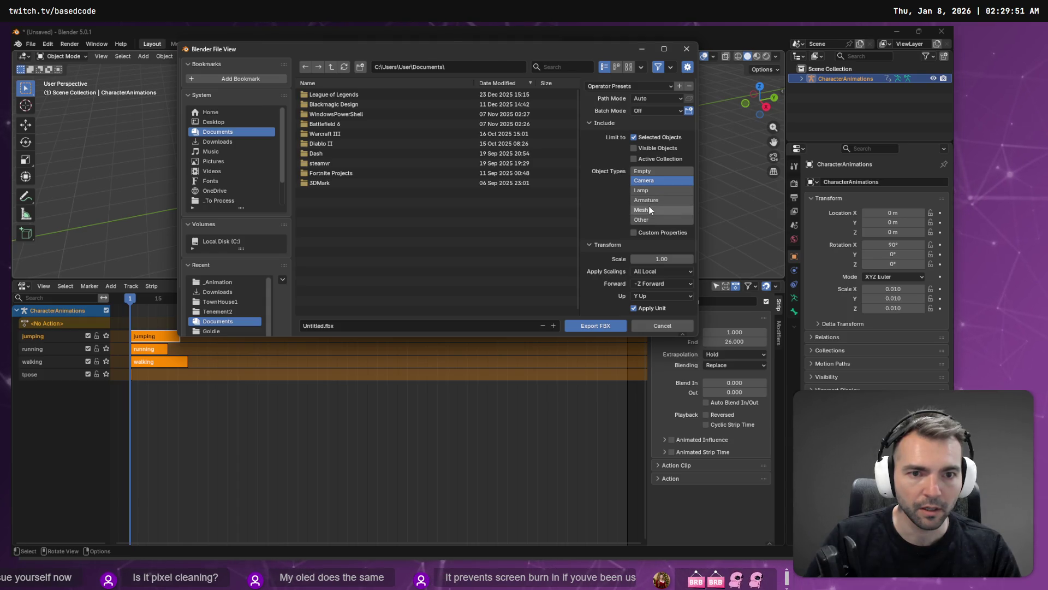
{"action": "left_click", "coordinate": [660, 200]}
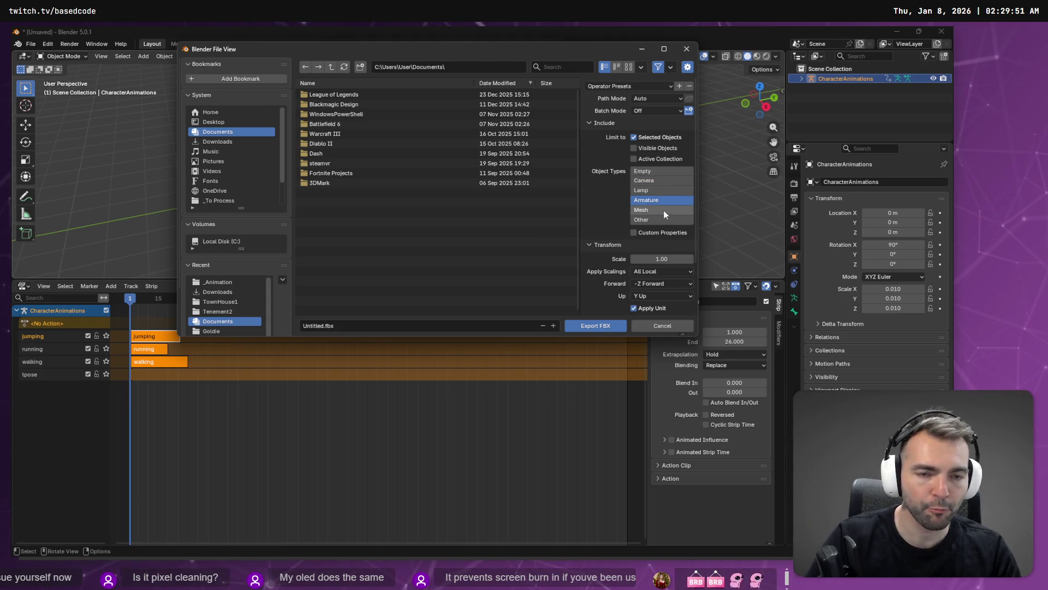
{"action": "scroll", "coordinate": [664, 205], "scroll_direction": "down", "scroll_amount": 3}
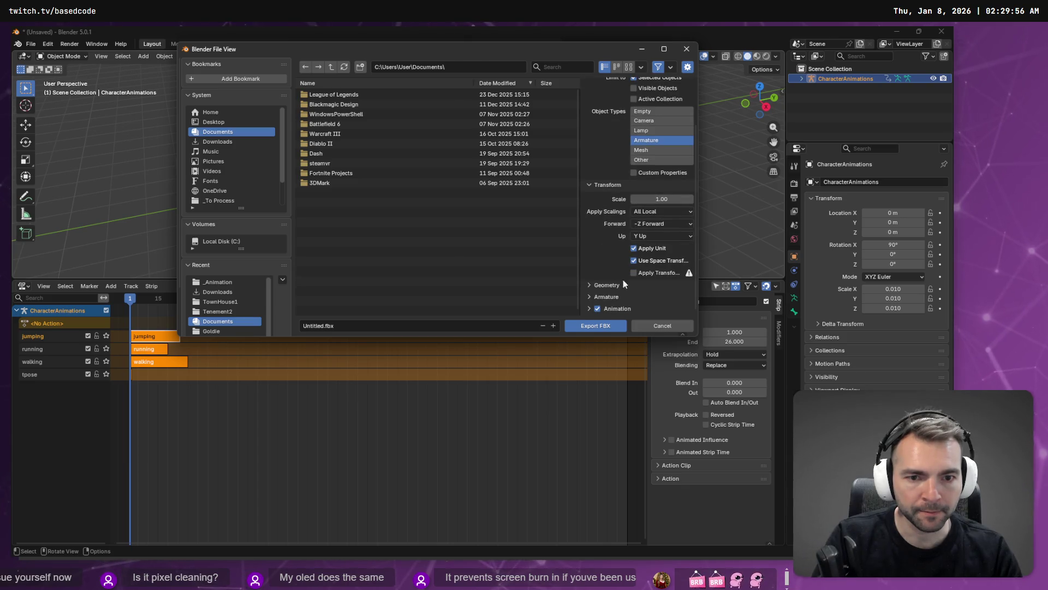
{"action": "left_click", "coordinate": [588, 309]}
{"action": "scroll", "coordinate": [626, 293], "scroll_direction": "down", "scroll_amount": 4}
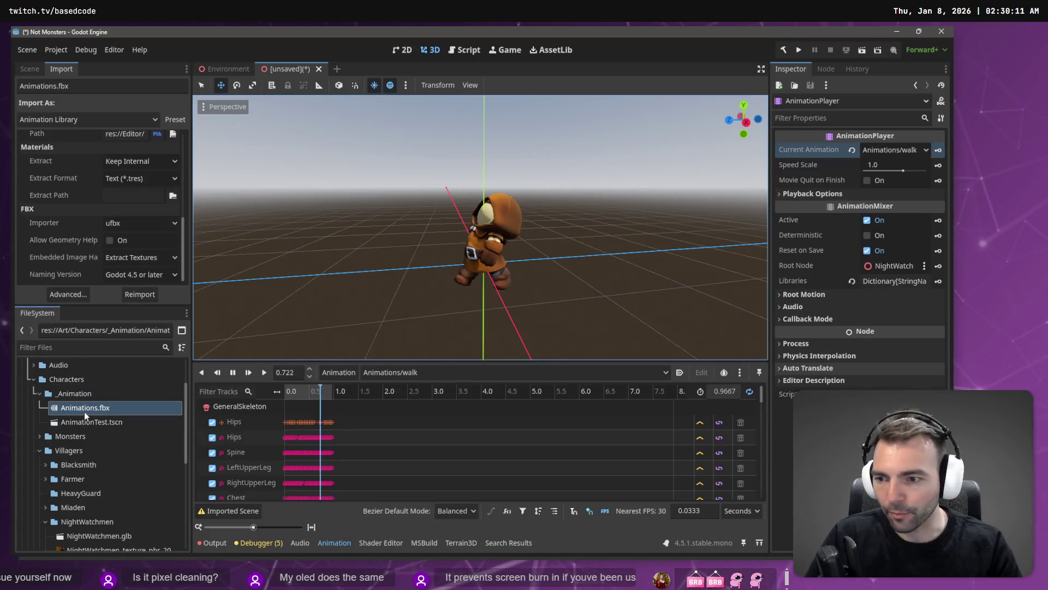
Delete Animations.fbx from the FileSystem and confirm the removal
{"action": "right_click", "coordinate": [83, 409]}
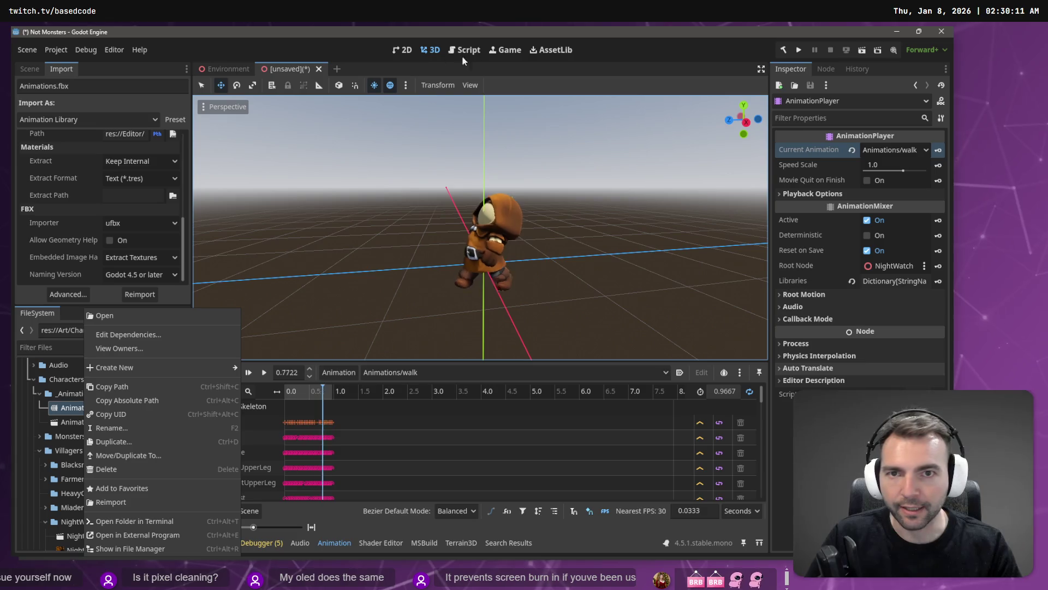
{"action": "key", "text": "Escape"}
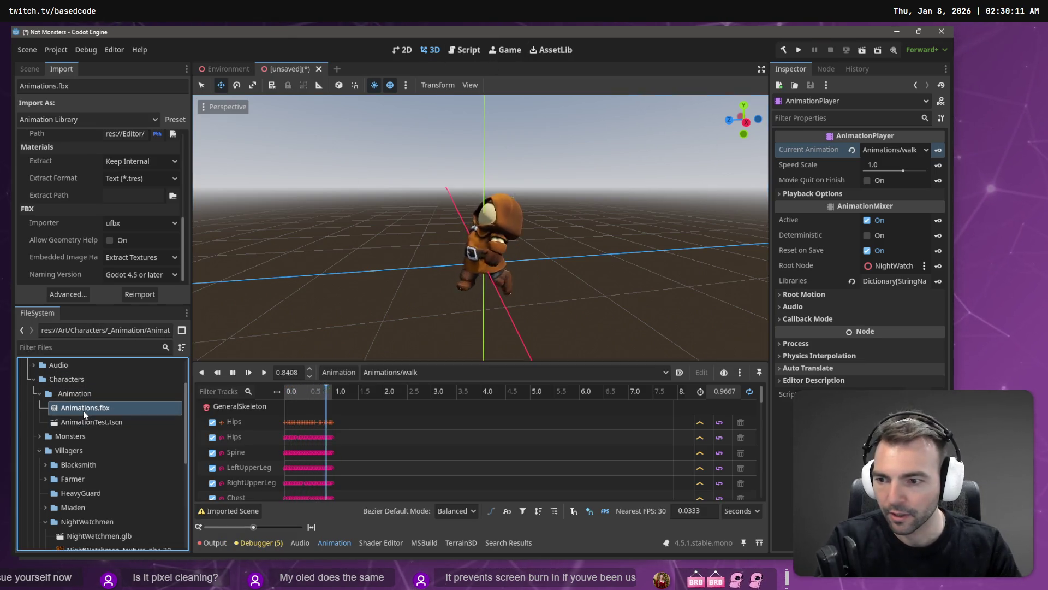
{"action": "key", "text": "Delete"}
{"action": "left_click", "coordinate": [407, 374]}
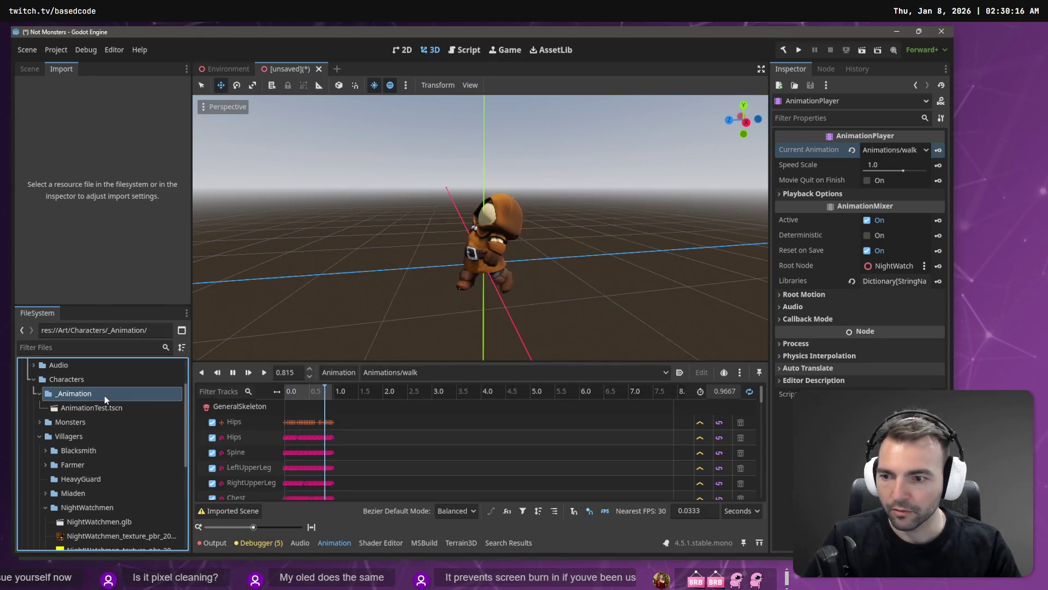
Stop the walk animation preview and open AnimationTest.tscn
{"action": "left_click", "coordinate": [342, 378]}
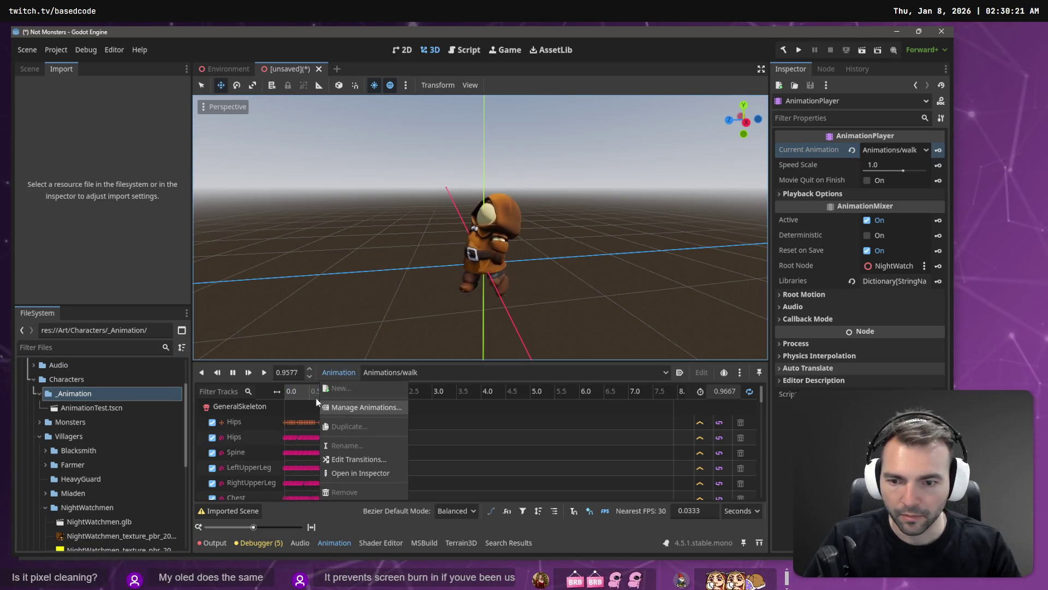
{"action": "left_click", "coordinate": [299, 387]}
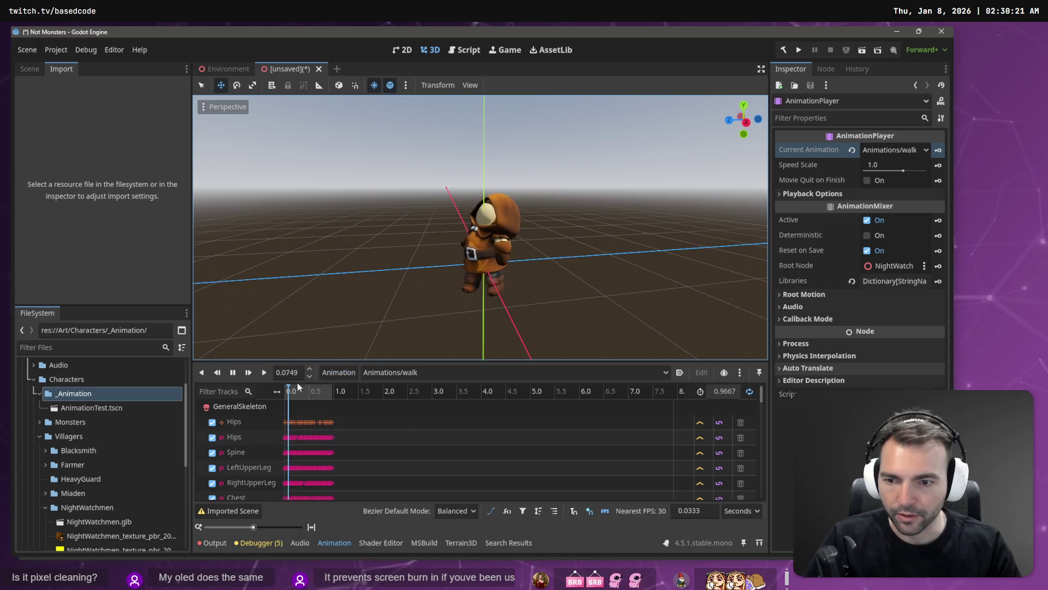
{"action": "left_click", "coordinate": [233, 372]}
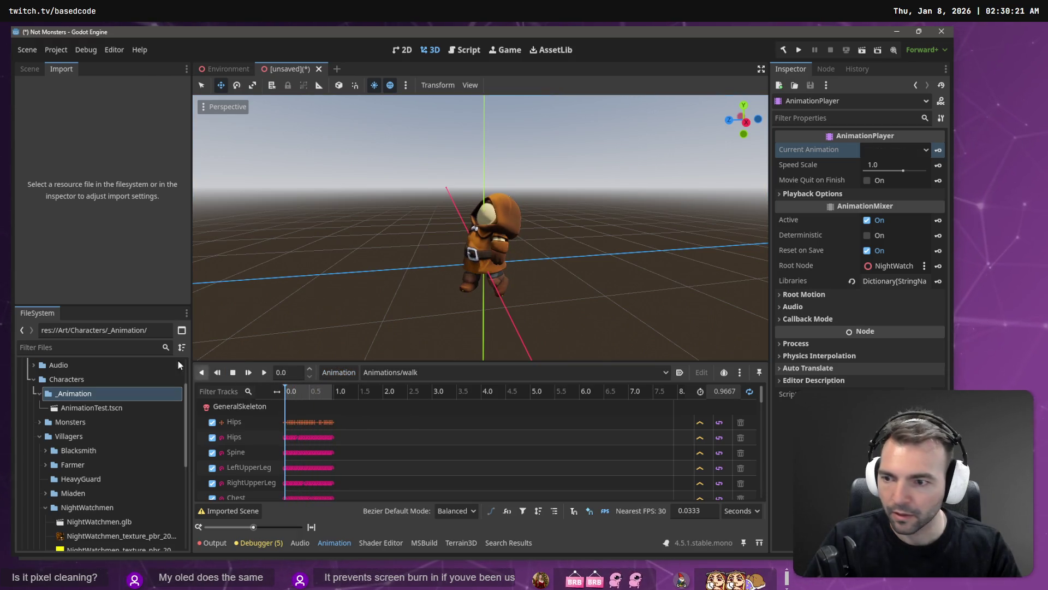
{"action": "double_click", "coordinate": [79, 410]}
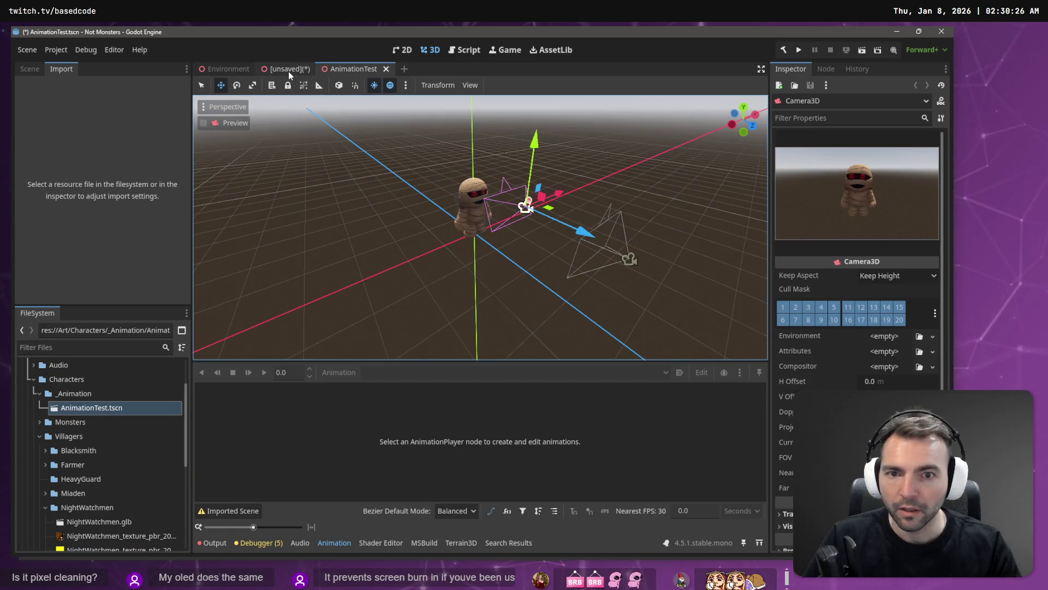
Close the unsaved scene tab with Don't Save
{"action": "middle_click", "coordinate": [288, 71]}
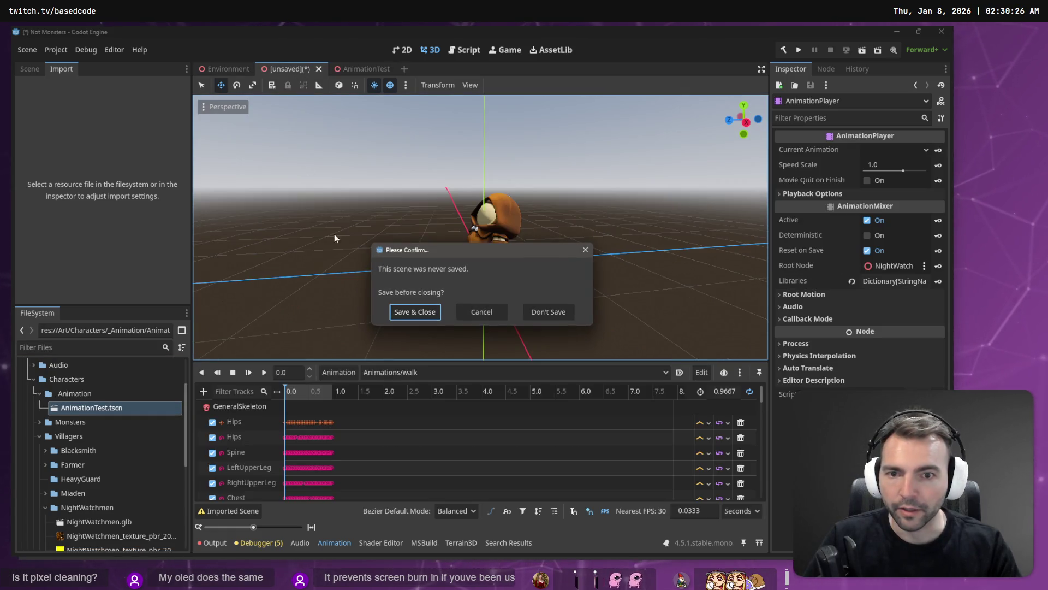
{"action": "left_click", "coordinate": [528, 315]}
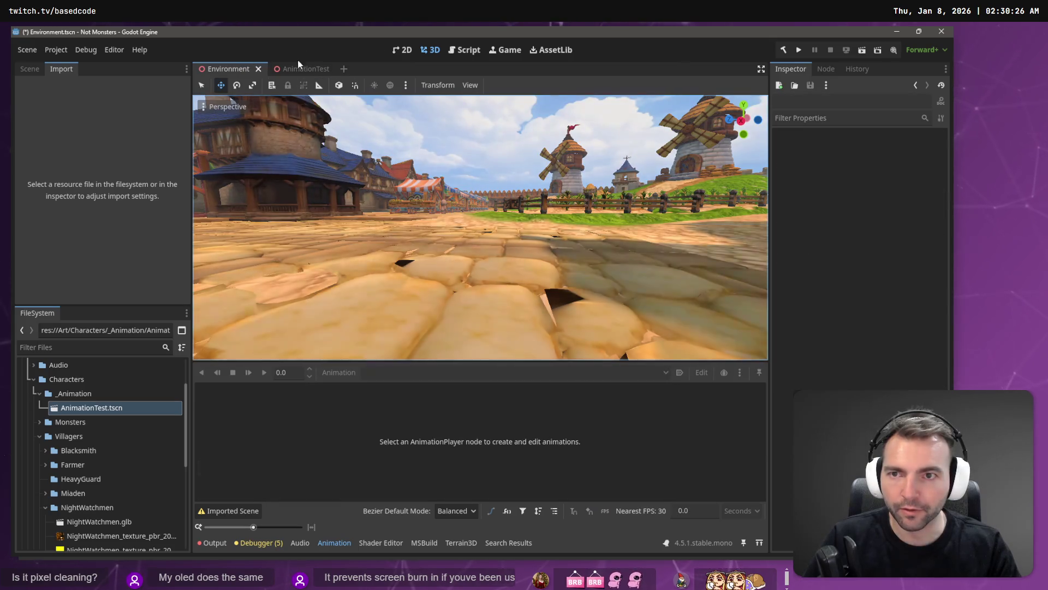
{"action": "left_click", "coordinate": [295, 69]}
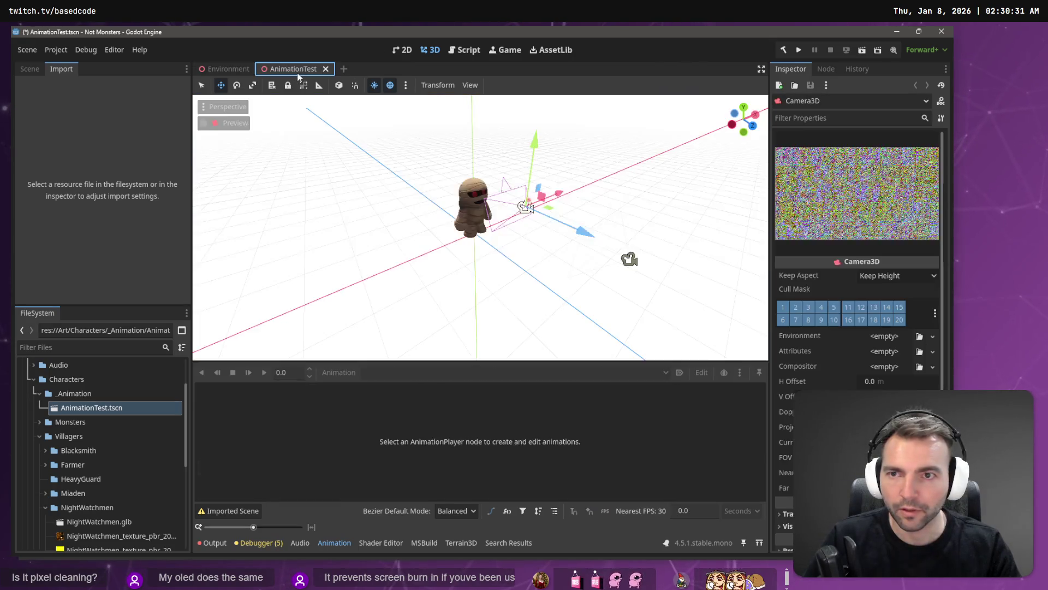
Copy the absolute path of the _Animation folder
{"action": "left_click", "coordinate": [97, 396]}
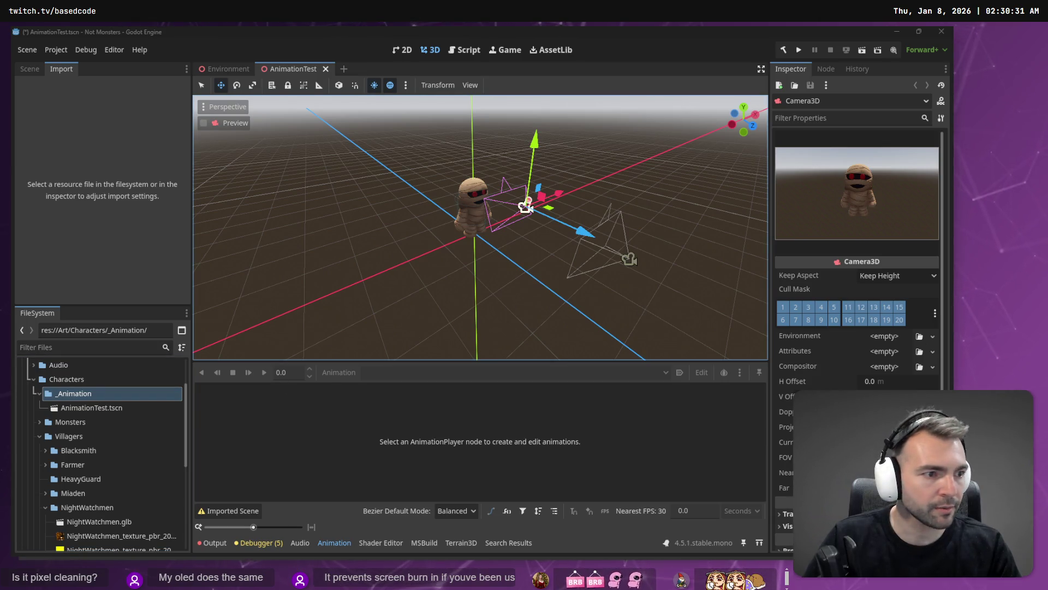
{"action": "right_click", "coordinate": [64, 392]}
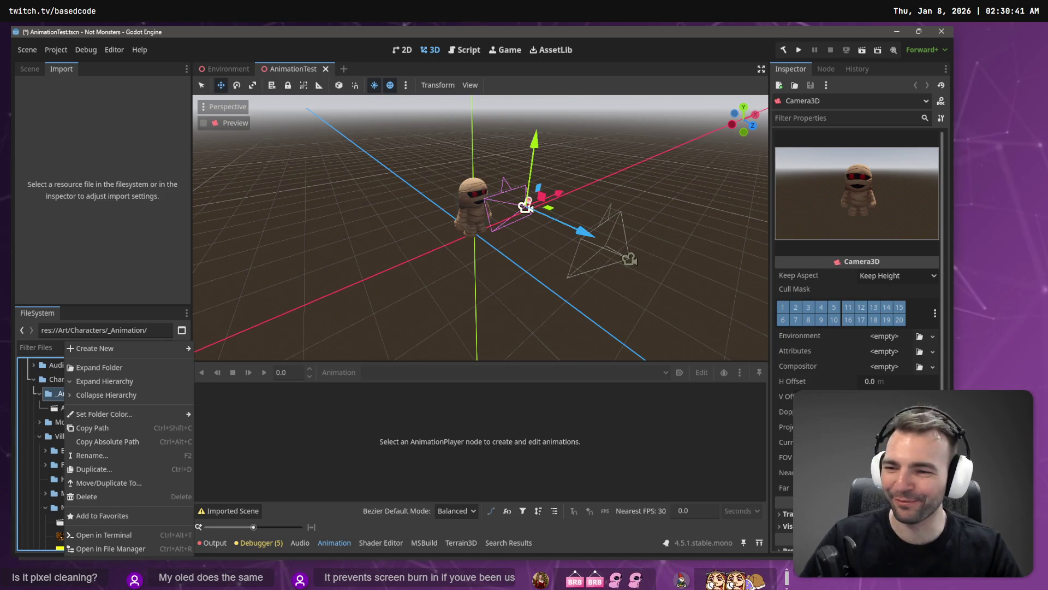
{"action": "left_click", "coordinate": [123, 438]}
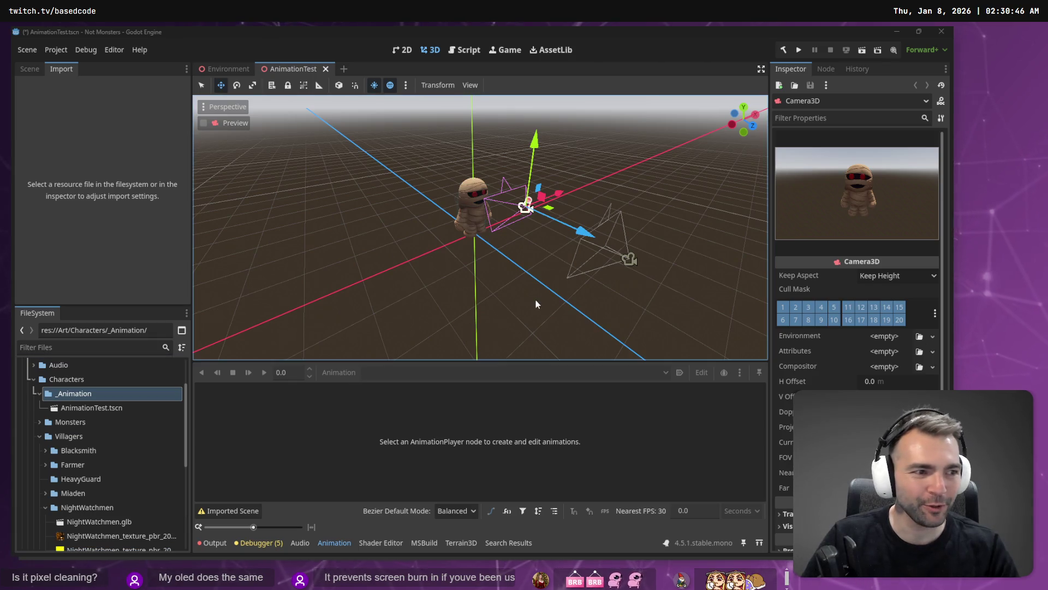
Export the Blender animations as Animations.fbx into the project's _Animation folder
{"action": "key", "text": "alt+Tab"}
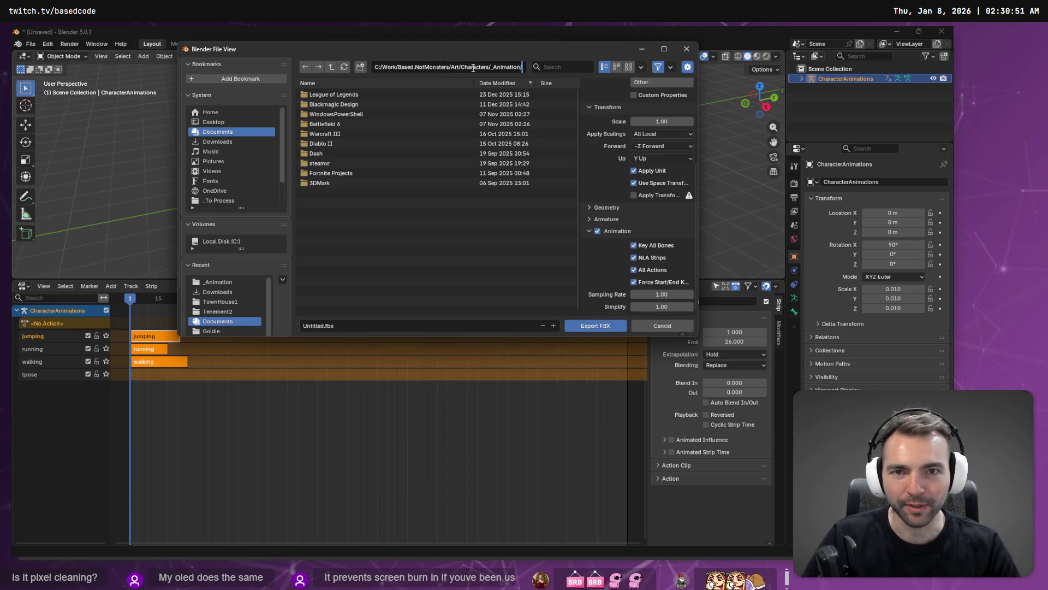
{"action": "key", "text": "Return"}
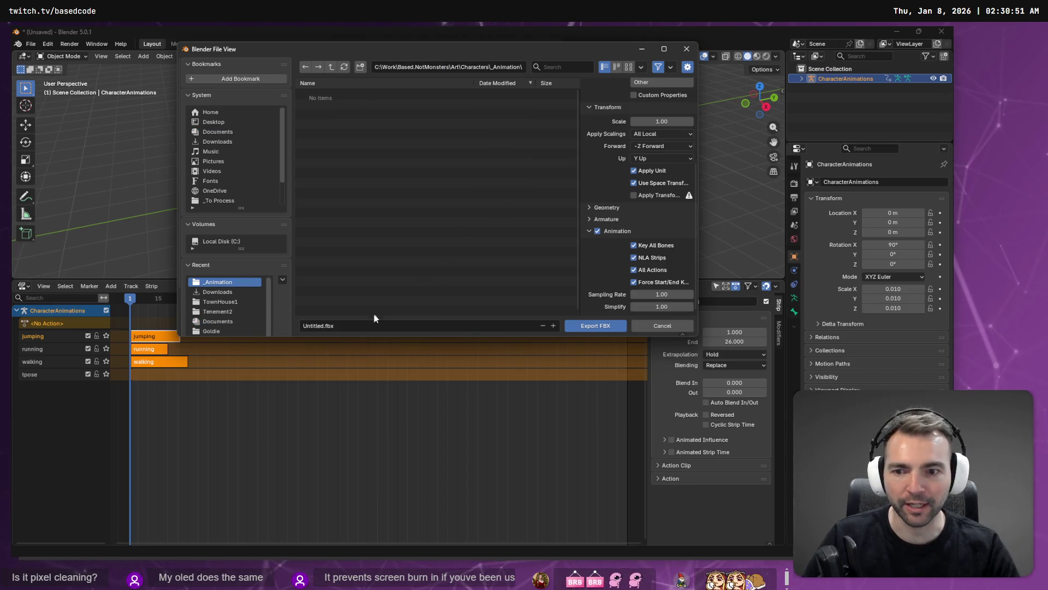
{"action": "left_click", "coordinate": [372, 325]}
{"action": "type", "text": "Animatio"}
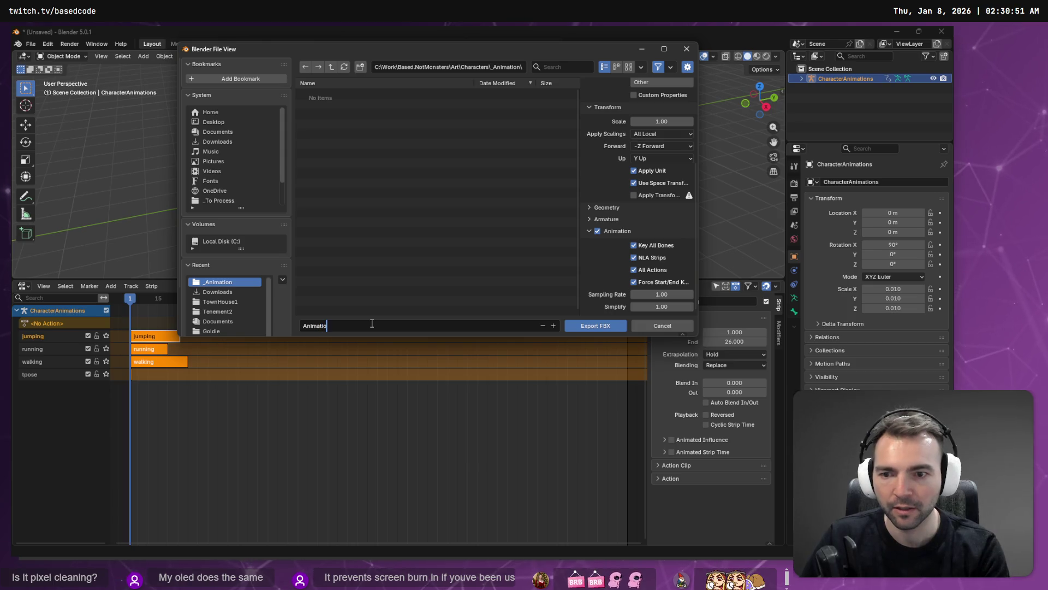
{"action": "type", "text": "ns"}
{"action": "key", "text": "Return"}
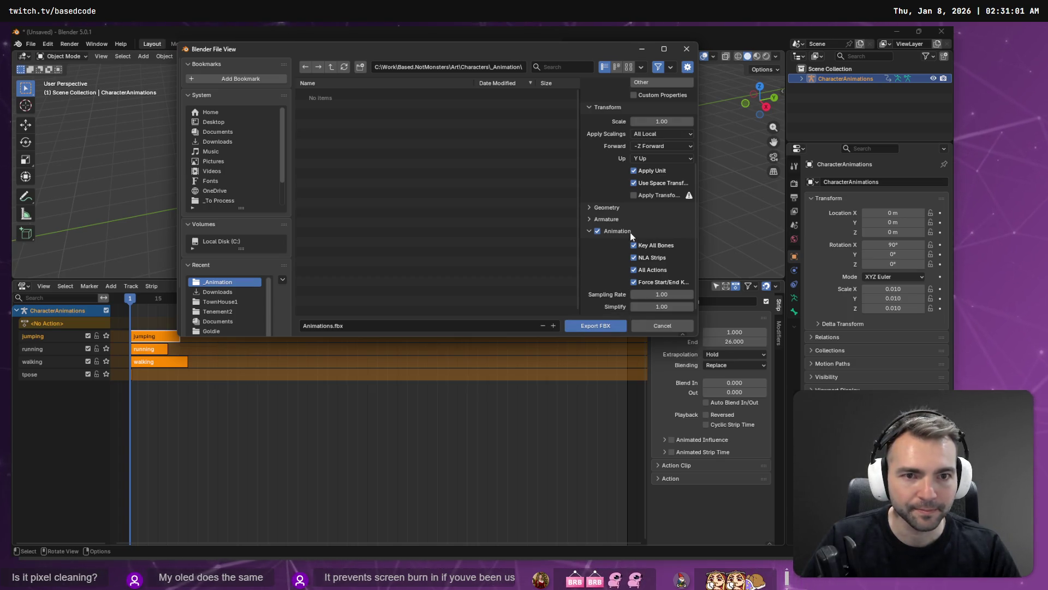
{"action": "scroll", "coordinate": [668, 215], "scroll_direction": "up", "scroll_amount": 5}
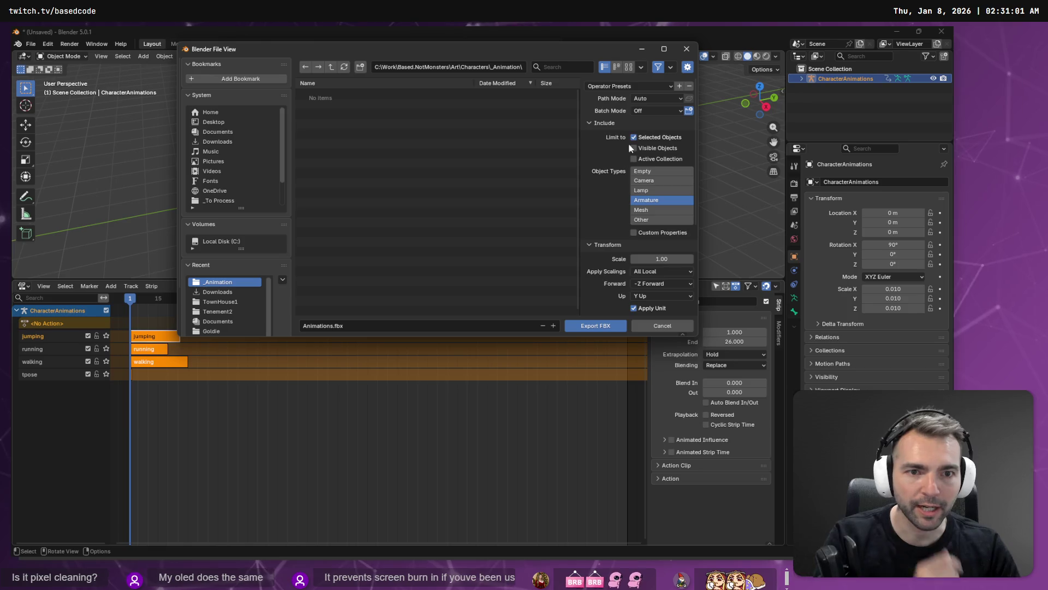
{"action": "left_click", "coordinate": [591, 328]}
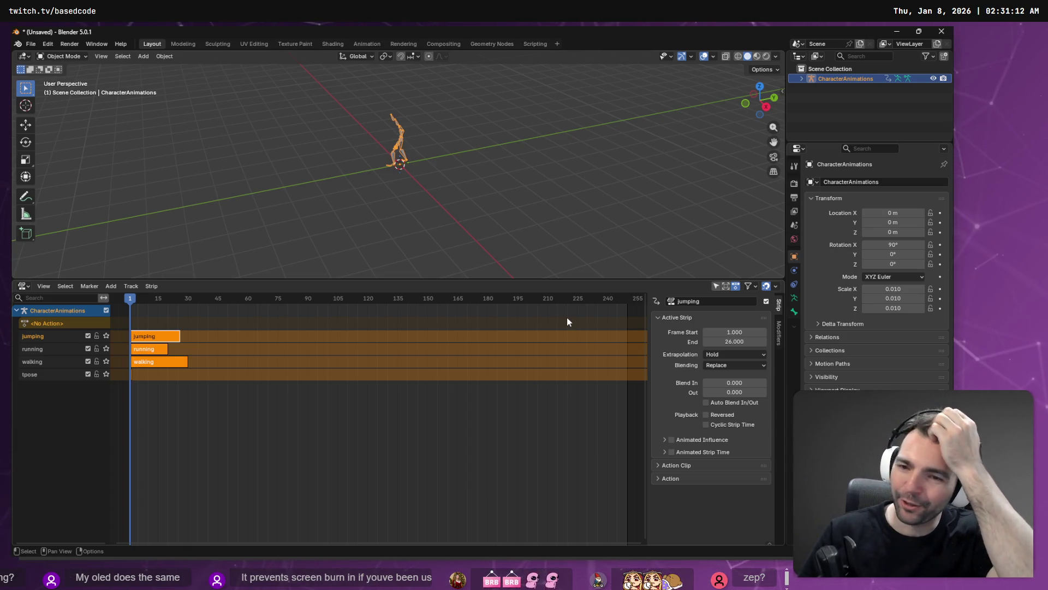
Set Animations.fbx to import as Animation Library and open its advanced import settings
{"action": "key", "text": "alt+Tab"}
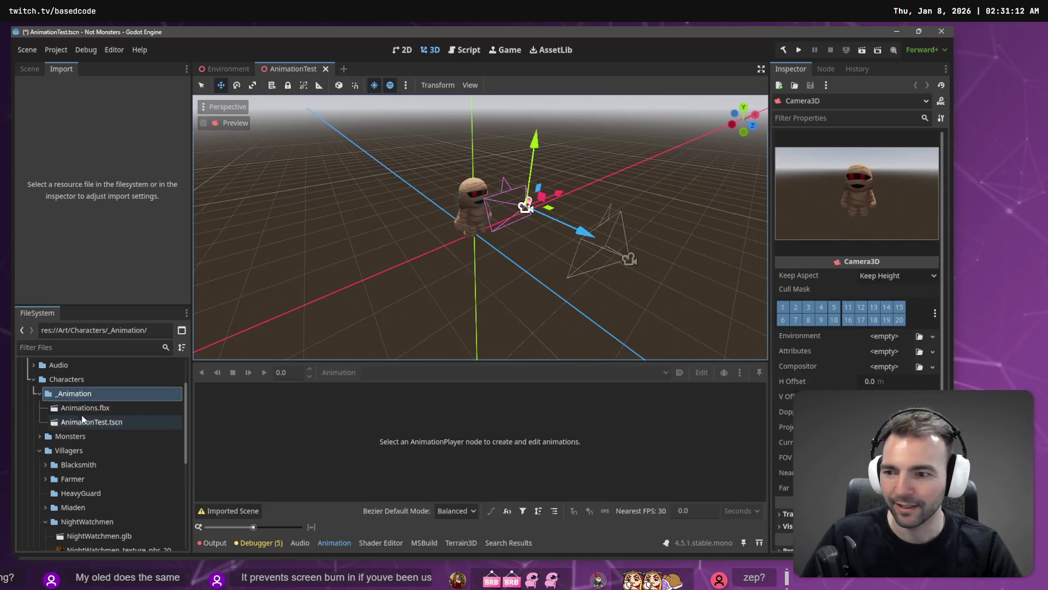
{"action": "left_click", "coordinate": [85, 409]}
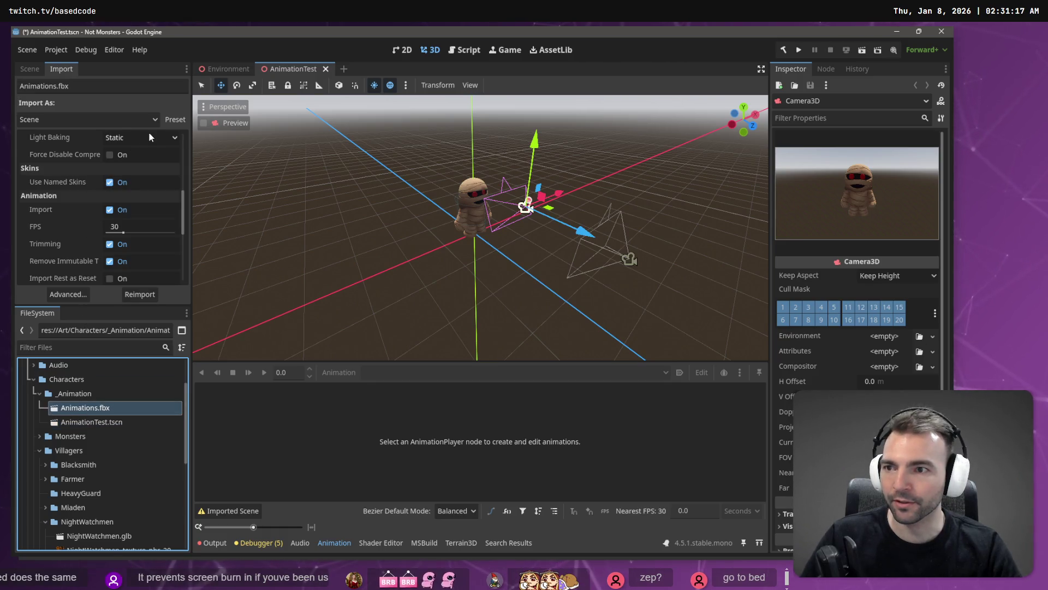
{"action": "left_click", "coordinate": [150, 133]}
{"action": "left_click", "coordinate": [76, 119]}
{"action": "left_click", "coordinate": [77, 119]}
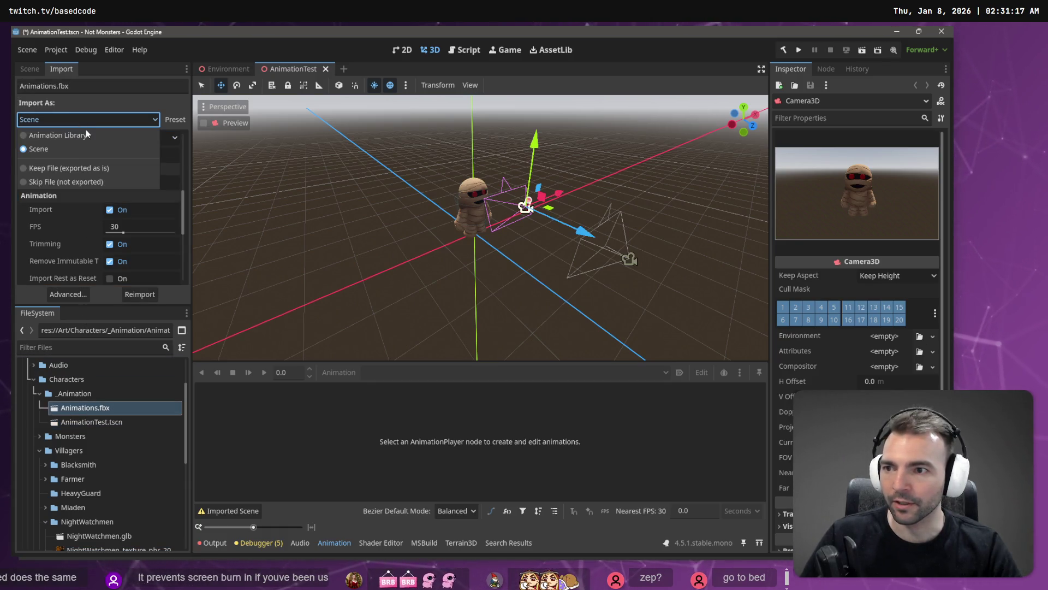
{"action": "left_click", "coordinate": [87, 134]}
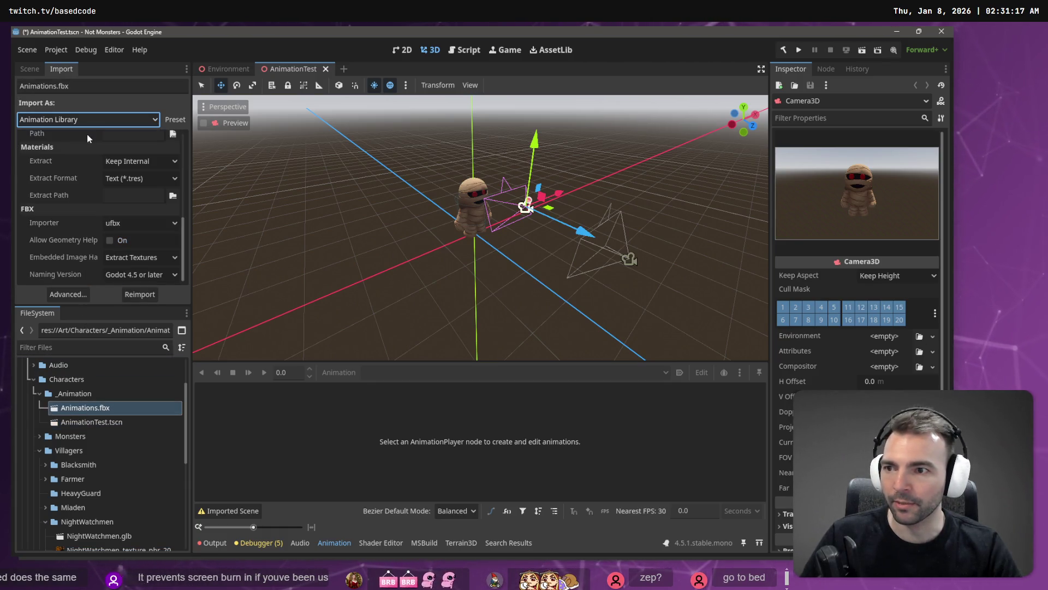
{"action": "left_click", "coordinate": [61, 292]}
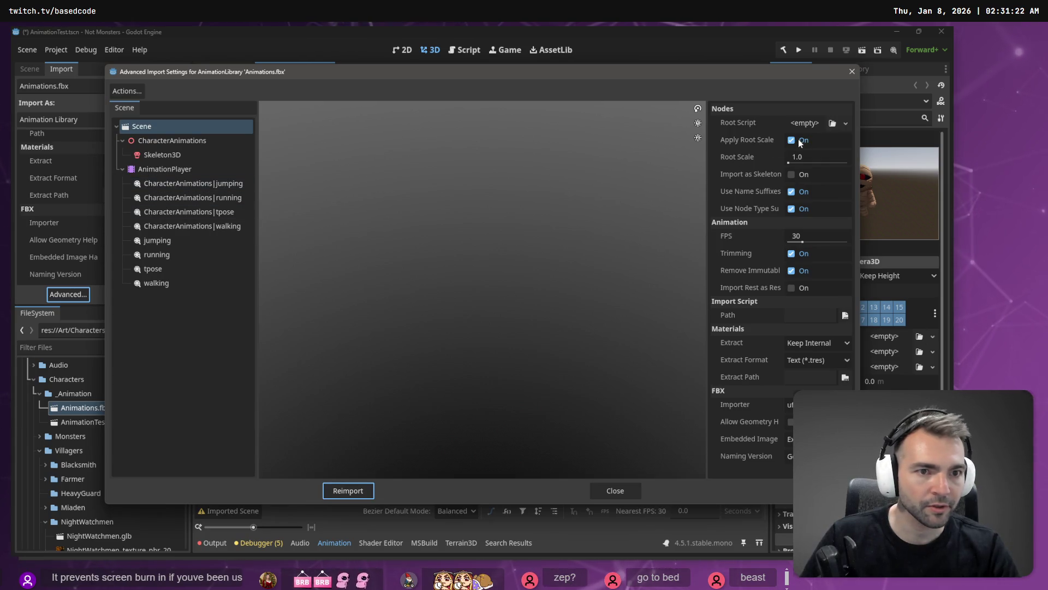
Give Skeleton3D a new BoneMap using SkeletonProfileHumanoid, then reimport Animations.fbx
{"action": "left_click", "coordinate": [163, 155]}
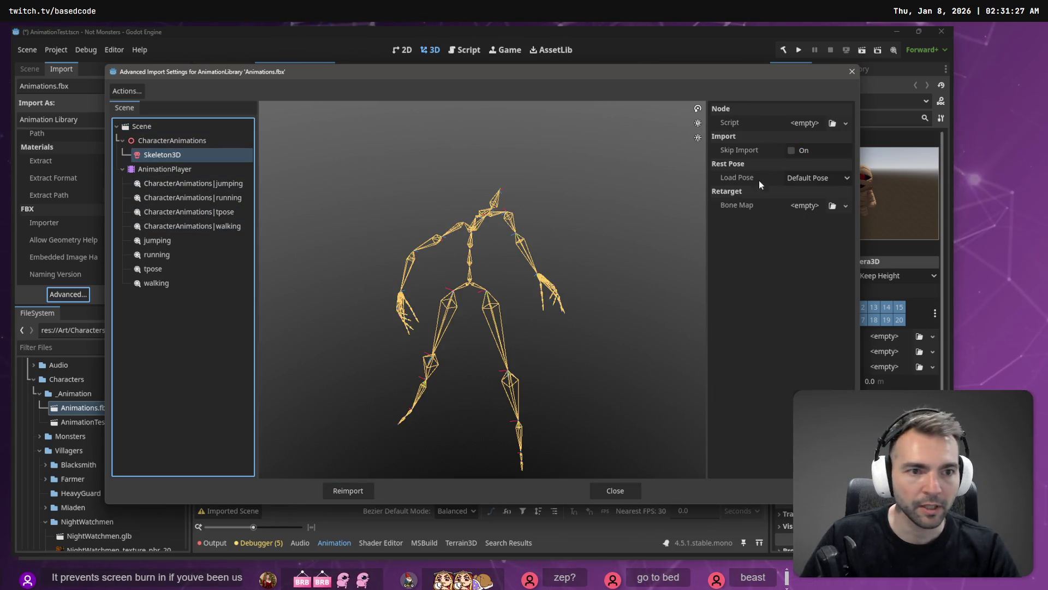
{"action": "left_click", "coordinate": [845, 205]}
{"action": "left_click", "coordinate": [841, 232]}
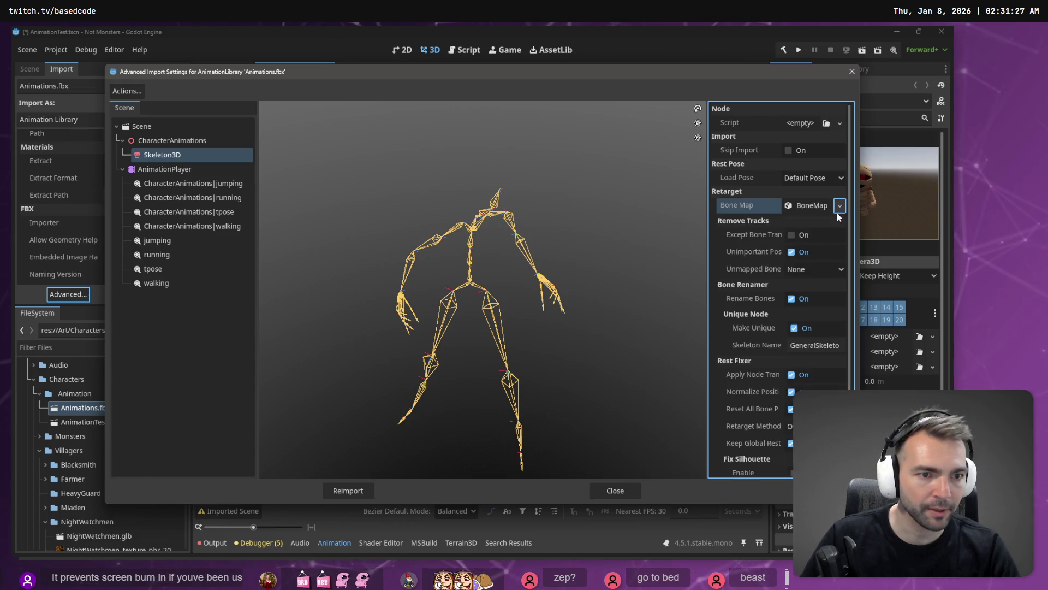
{"action": "left_click", "coordinate": [838, 223]}
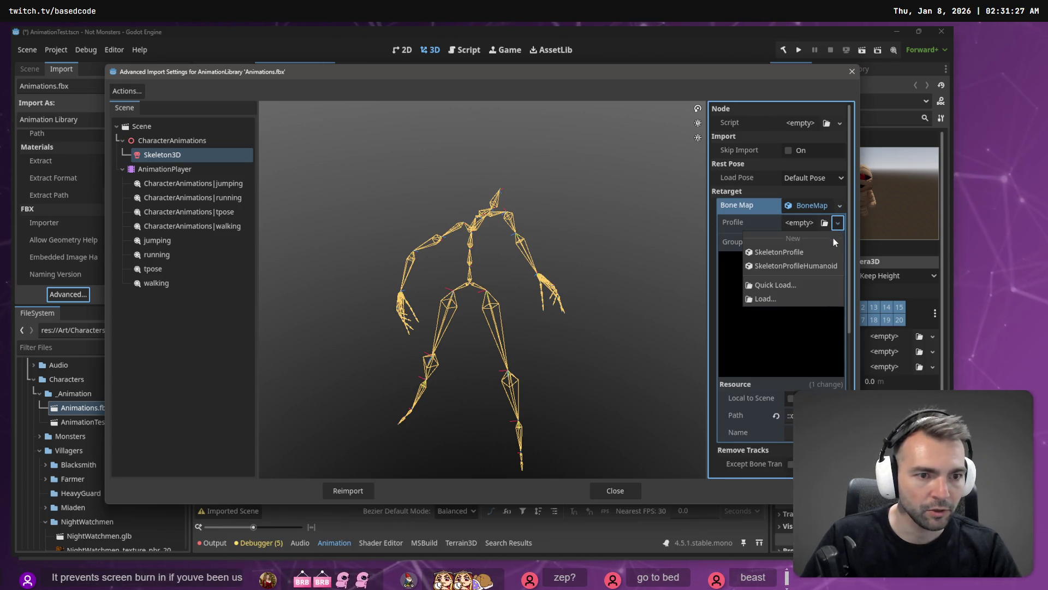
{"action": "left_click", "coordinate": [811, 269]}
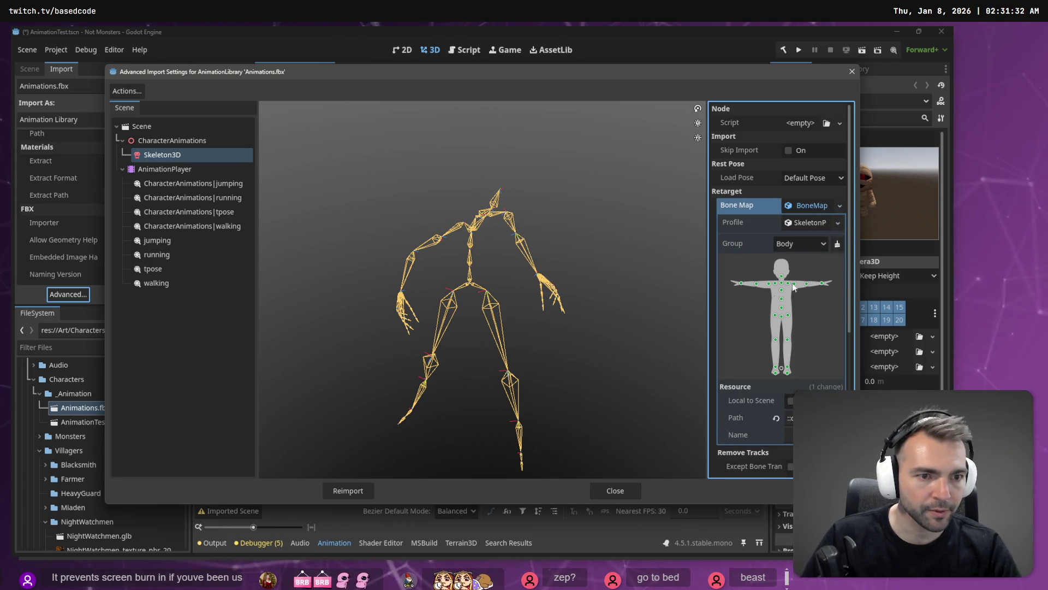
{"action": "left_click", "coordinate": [348, 491]}
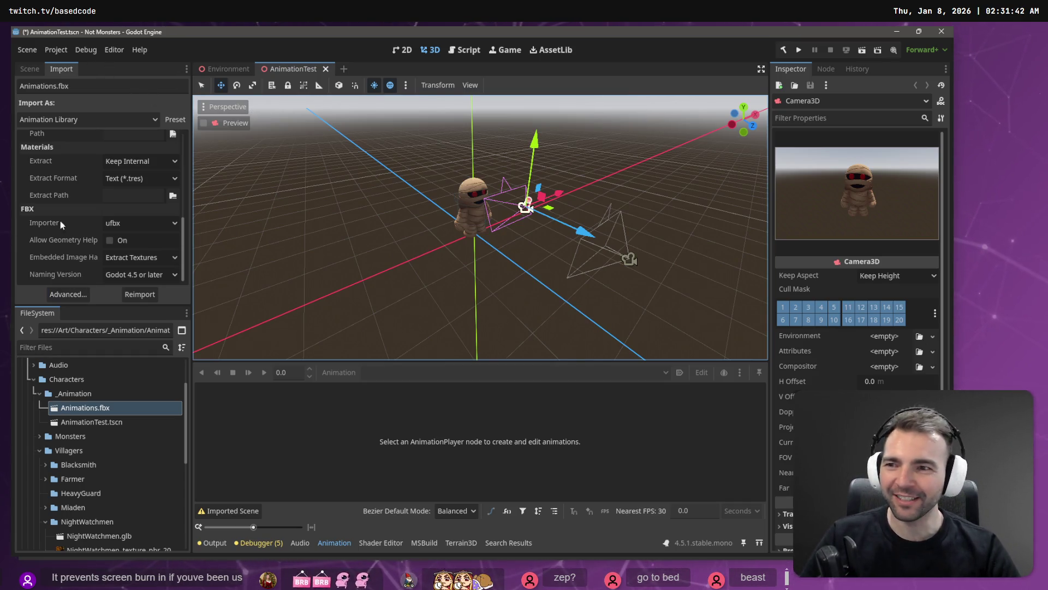
Delete the Camera3D node so AnimationTest holds only Node3D and Character
{"action": "left_click", "coordinate": [31, 69]}
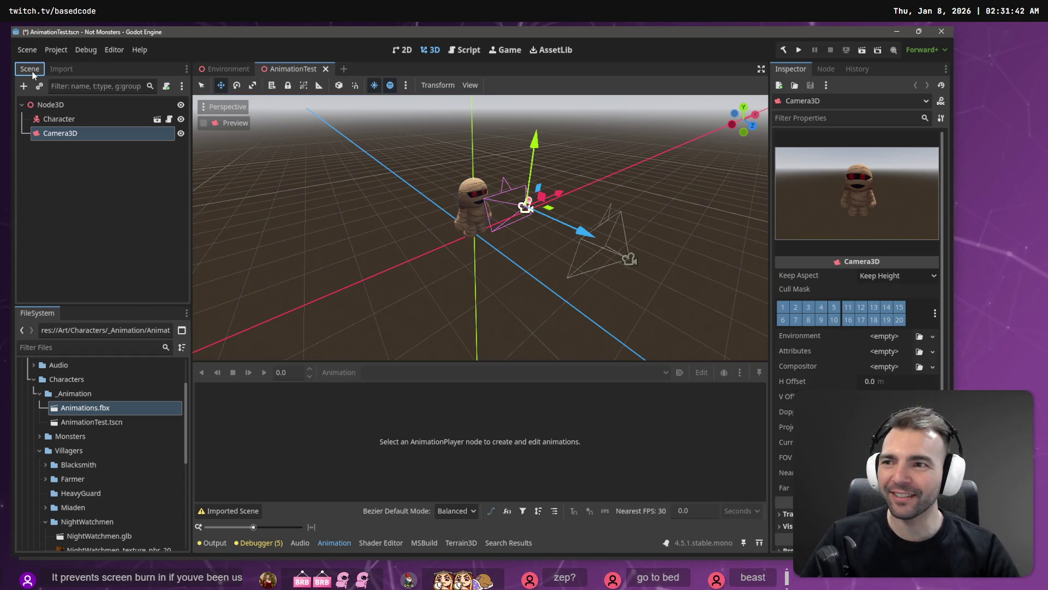
{"action": "left_click", "coordinate": [78, 119]}
{"action": "left_click", "coordinate": [89, 137]}
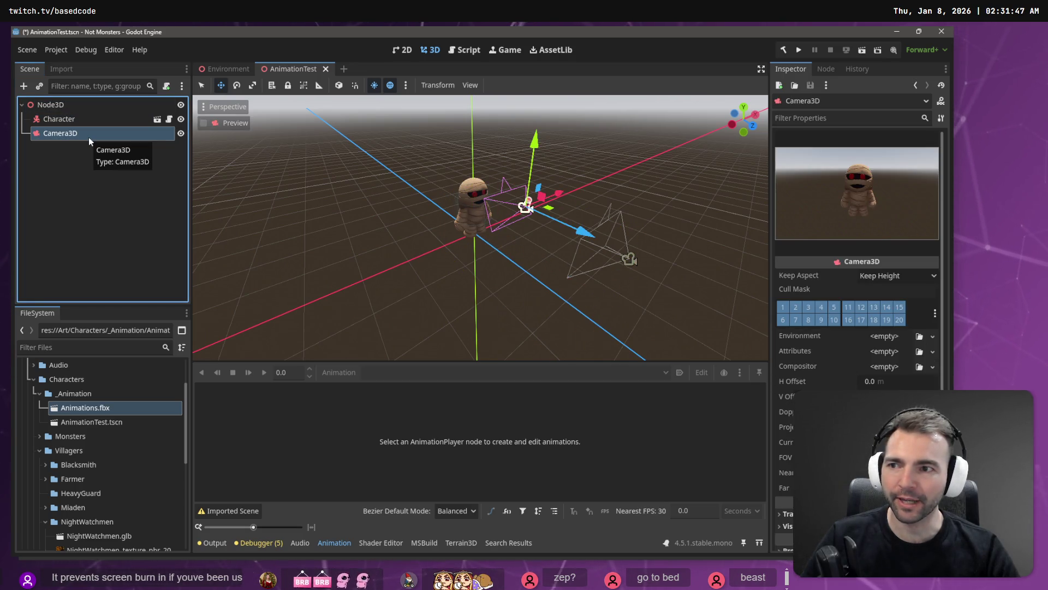
{"action": "left_click", "coordinate": [524, 206]}
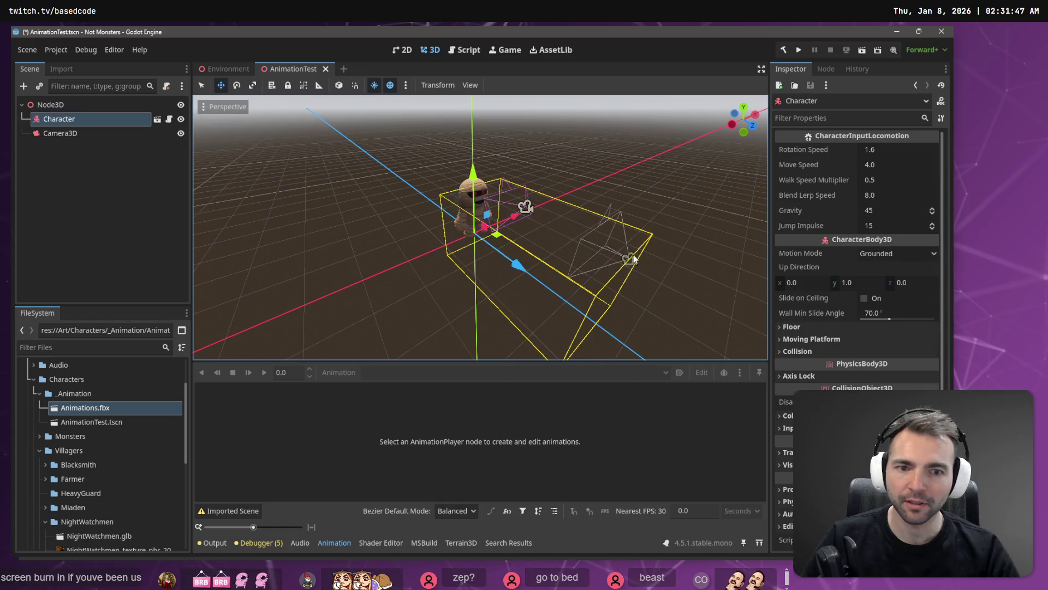
{"action": "left_click", "coordinate": [83, 133]}
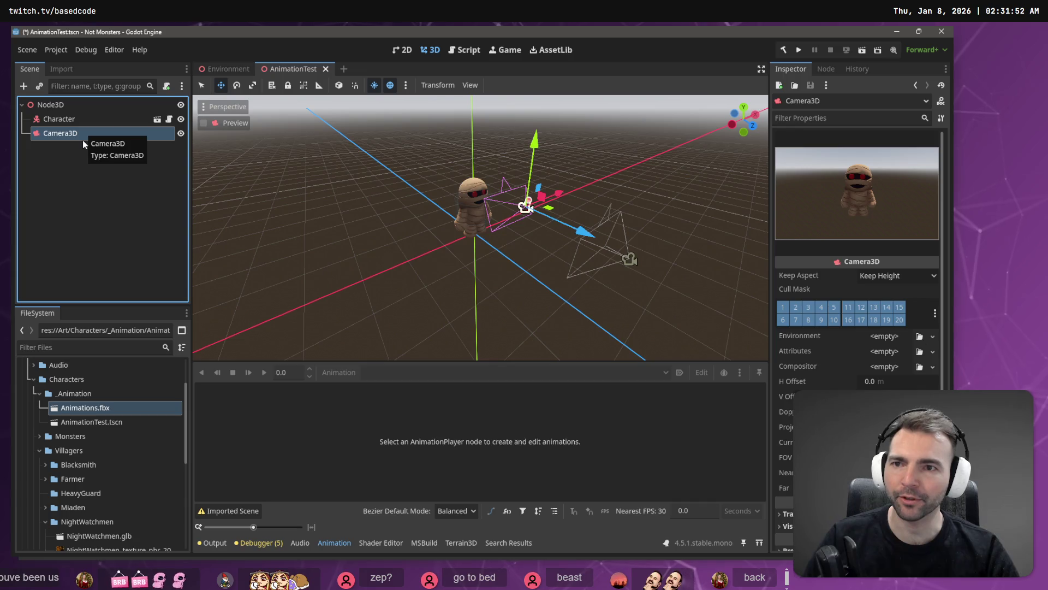
{"action": "key", "text": "Delete"}
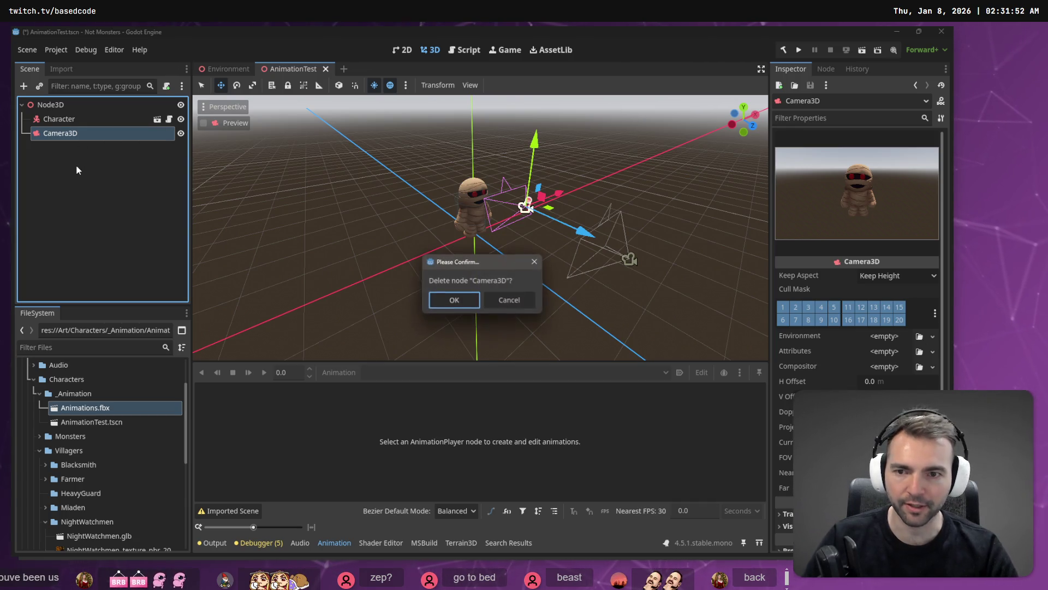
{"action": "left_click", "coordinate": [464, 306]}
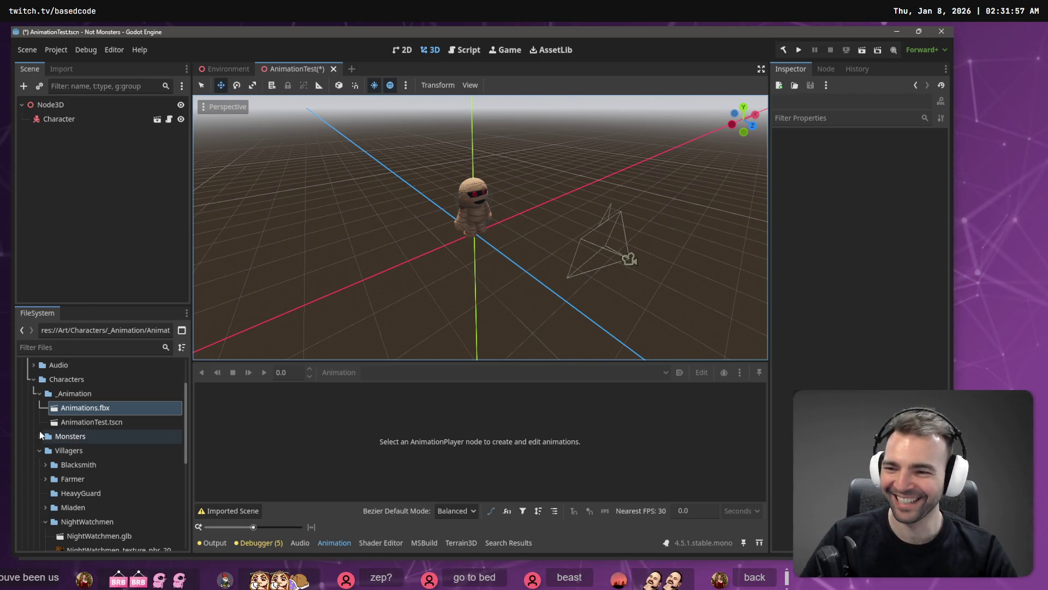
{"action": "left_click", "coordinate": [83, 408]}
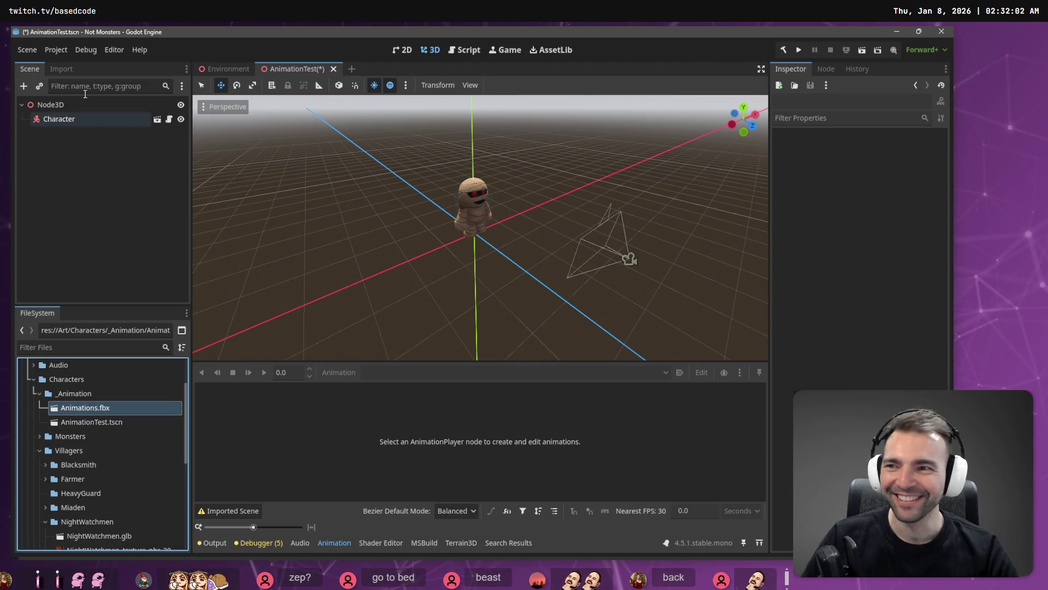
Review the Animations.fbx import settings, glance at the Environment scene, and return to AnimationTest
{"action": "left_click", "coordinate": [60, 68]}
{"action": "scroll", "coordinate": [141, 215], "scroll_direction": "down", "scroll_amount": 6}
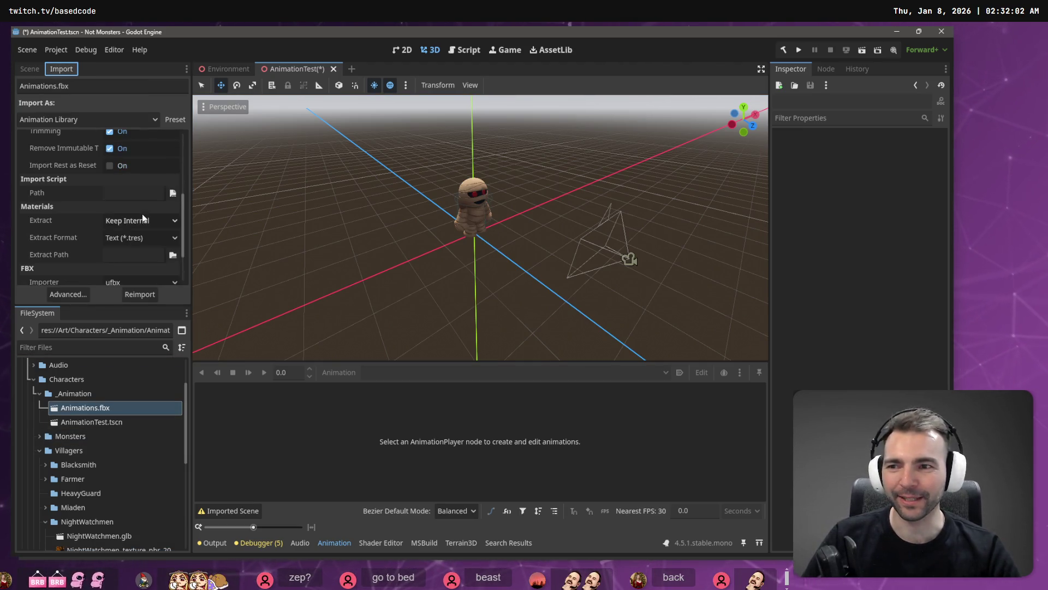
{"action": "scroll", "coordinate": [140, 202], "scroll_direction": "up", "scroll_amount": 4}
{"action": "scroll", "coordinate": [138, 189], "scroll_direction": "up", "scroll_amount": 4}
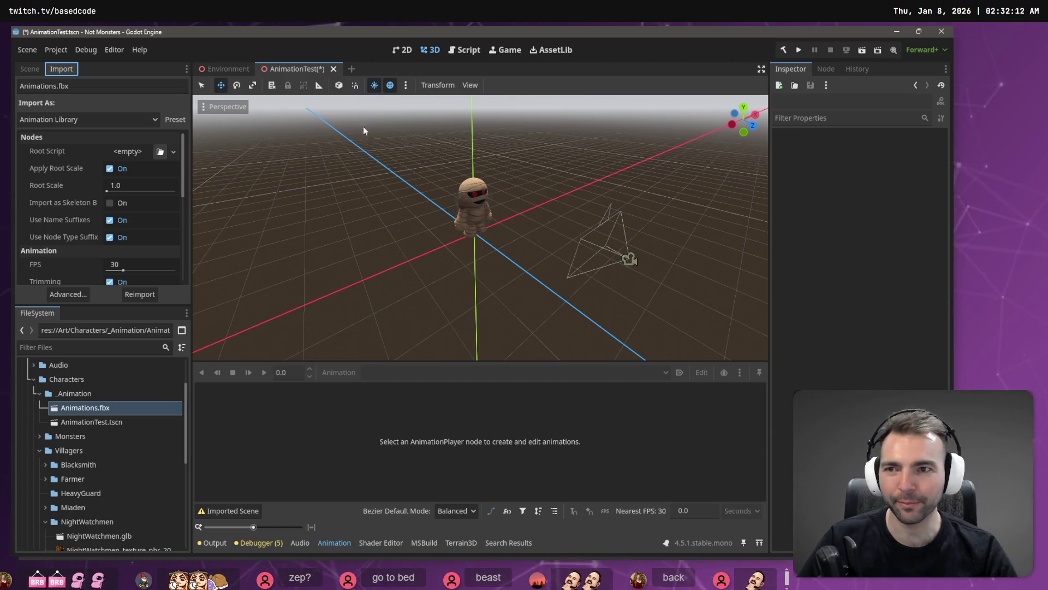
{"action": "mouse_move", "coordinate": [226, 69]}
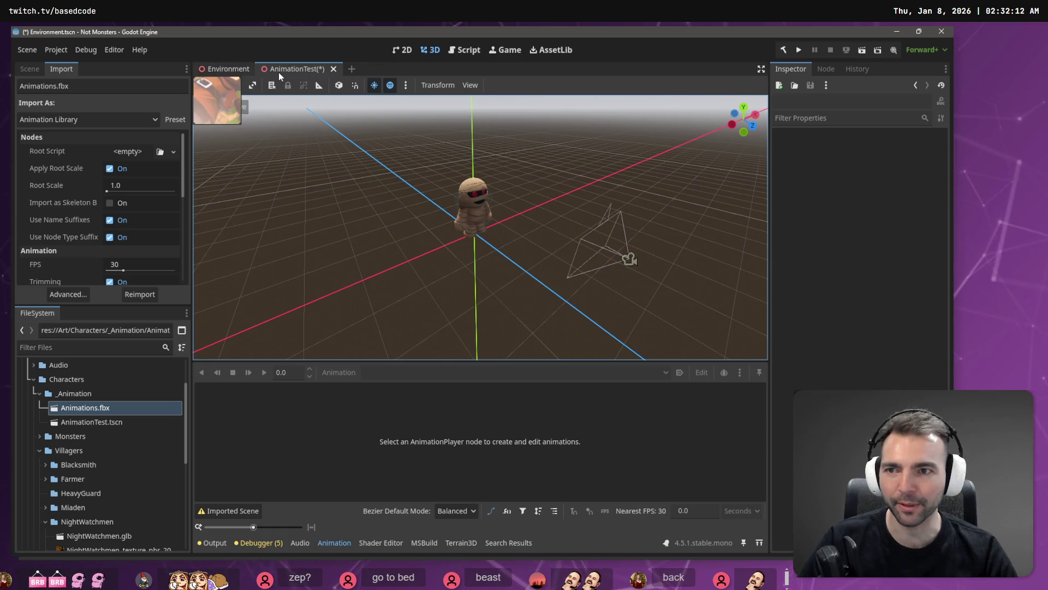
{"action": "key", "text": "ctrl+Tab"}
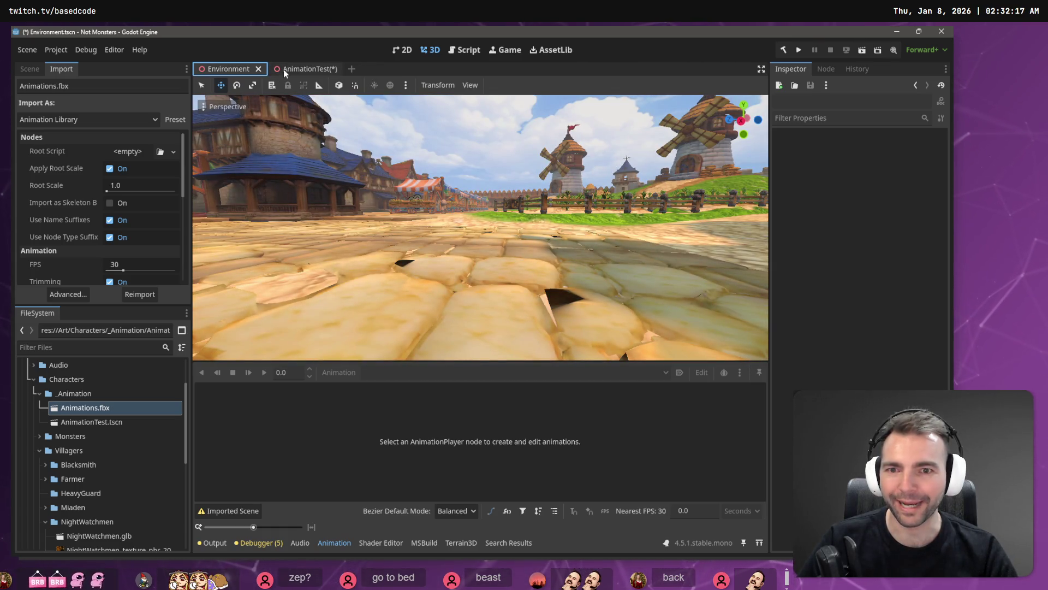
{"action": "left_click", "coordinate": [284, 70]}
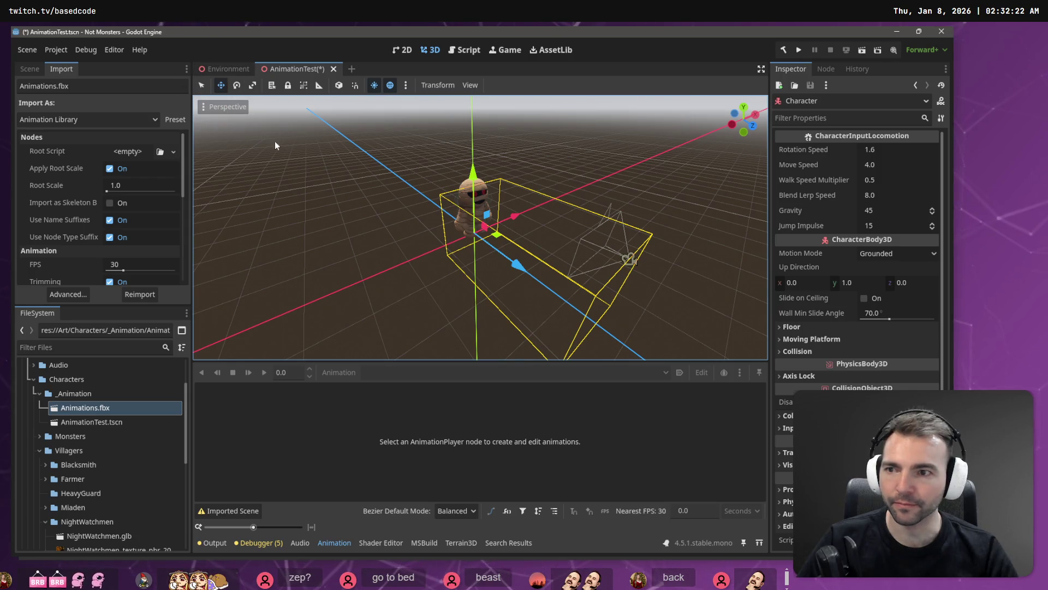
Briefly open and close the Character scene, then delete the Character node
{"action": "left_click", "coordinate": [29, 69]}
{"action": "left_click", "coordinate": [73, 119]}
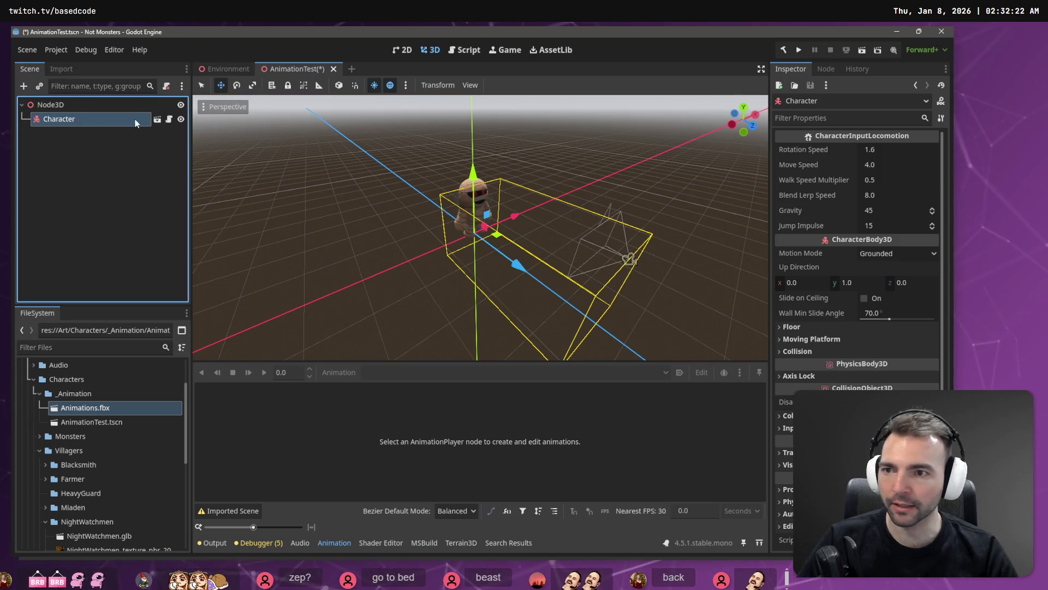
{"action": "left_click", "coordinate": [157, 120]}
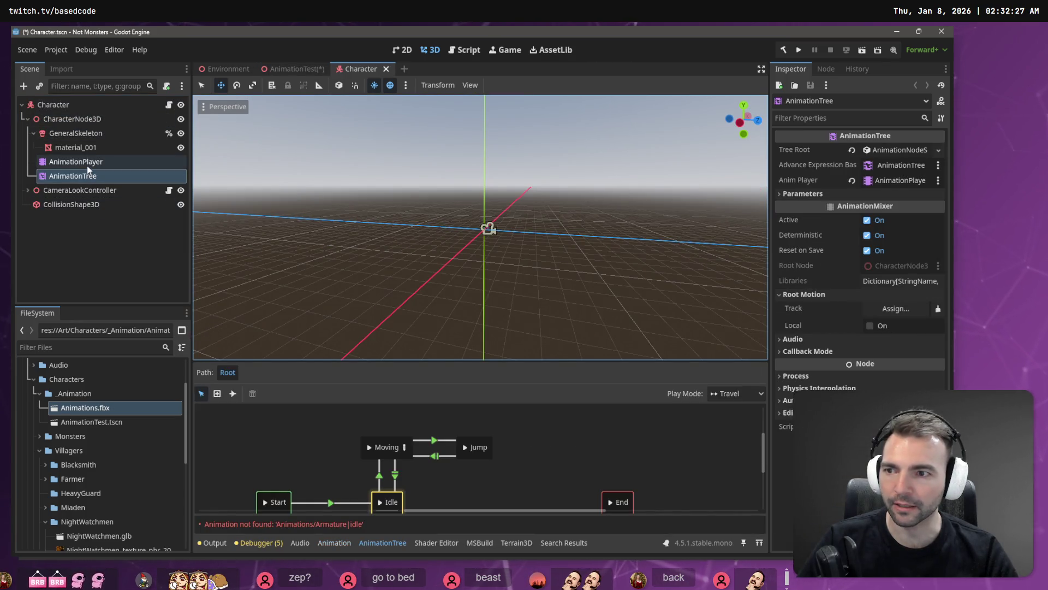
{"action": "middle_click", "coordinate": [367, 70]}
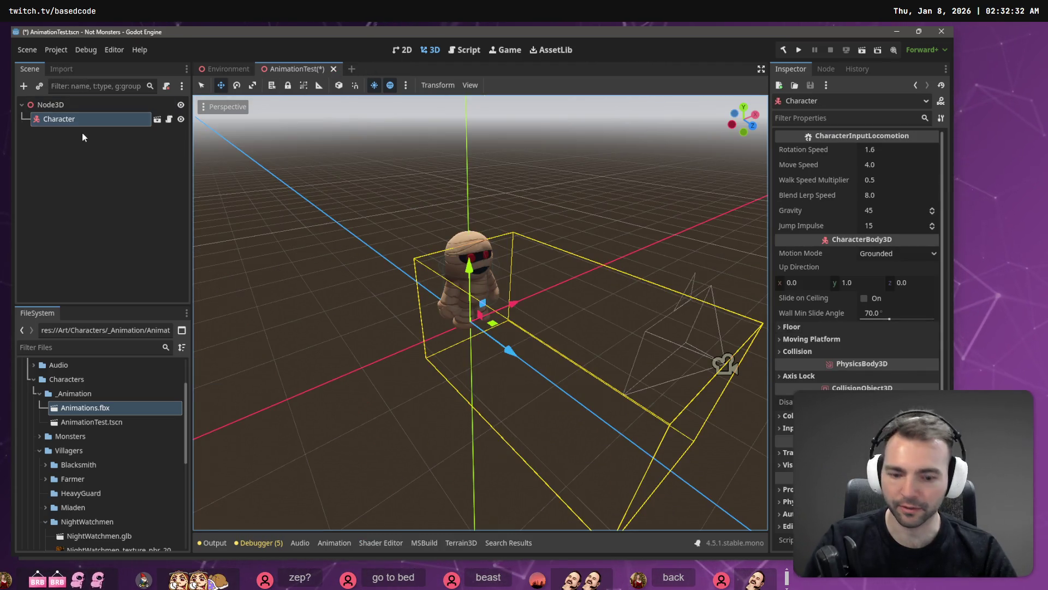
{"action": "key", "text": "Delete"}
Confirm the Character deletion, add NightWatchmen.glb under Node3D, and make it local
{"action": "left_click", "coordinate": [452, 298]}
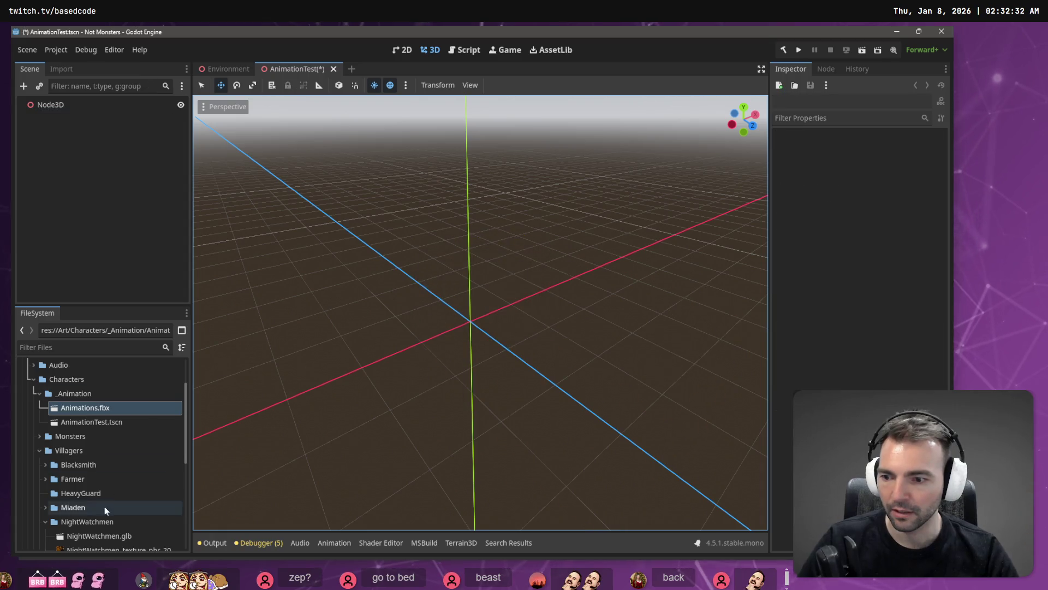
{"action": "mouse_move", "coordinate": [99, 536]}
{"action": "left_mouse_down"}
{"action": "mouse_move", "coordinate": [95, 140]}
{"action": "mouse_move", "coordinate": [49, 109]}
{"action": "left_mouse_up"}
{"action": "right_click", "coordinate": [56, 119]}
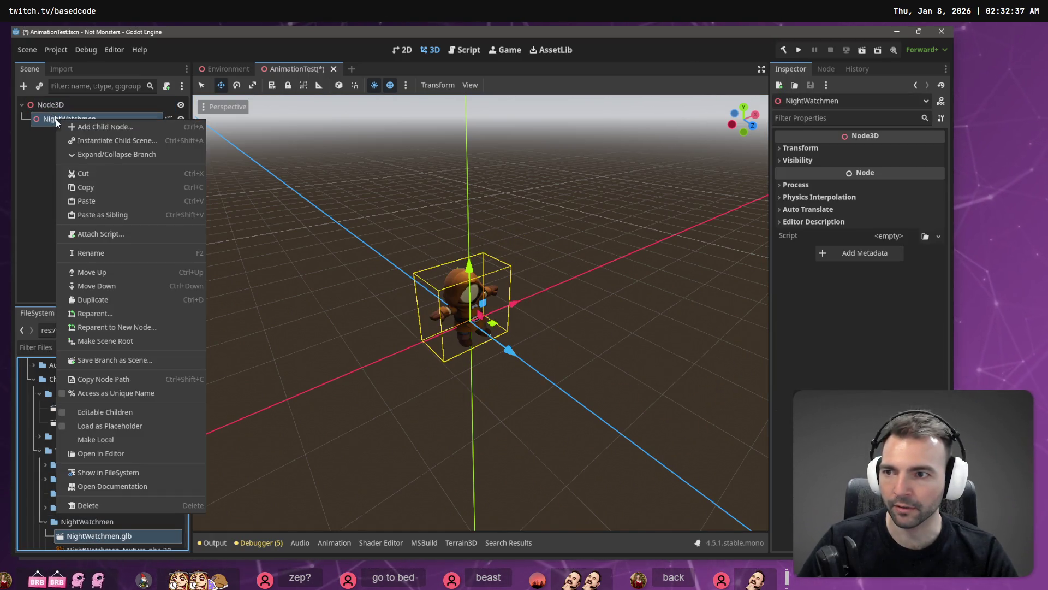
{"action": "left_click", "coordinate": [103, 440]}
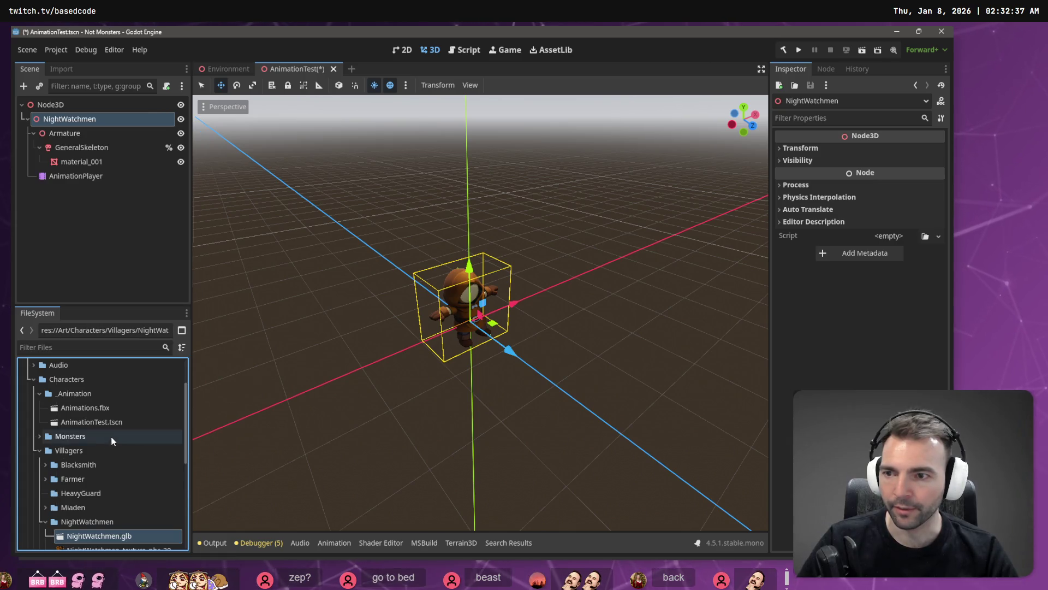
{"action": "left_click", "coordinate": [81, 131]}
Check the GeneralSkeleton and Skeleton3D retarget settings, then reimport Animations.fbx
{"action": "left_click", "coordinate": [84, 149]}
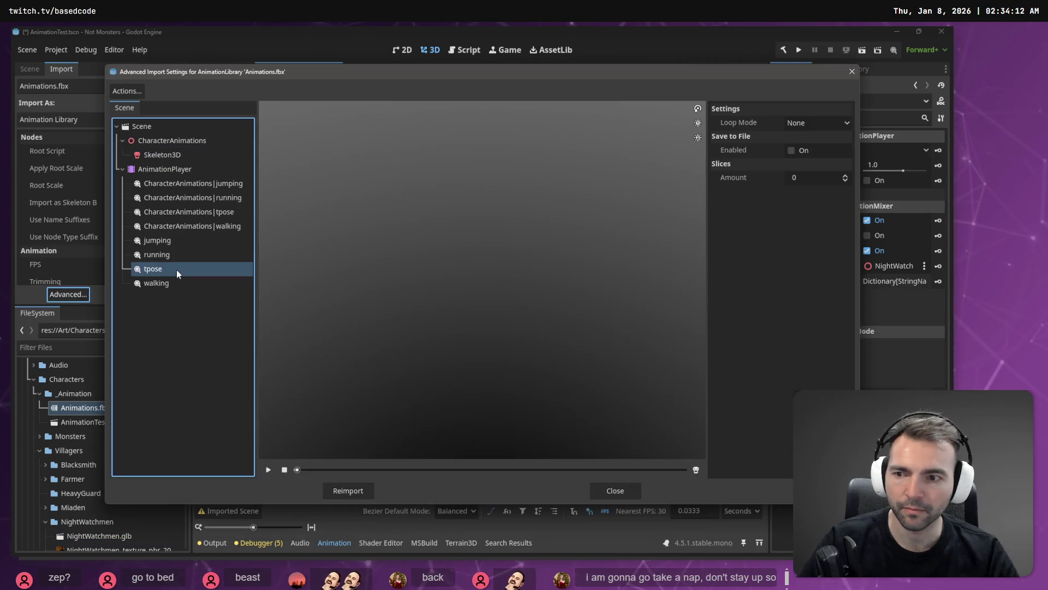
{"action": "left_click", "coordinate": [162, 156]}
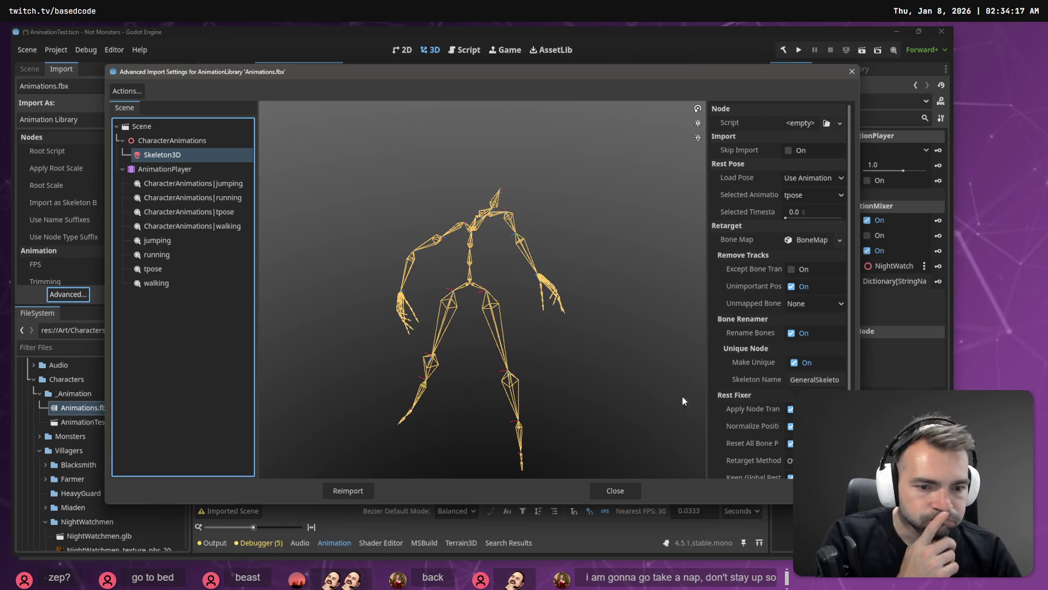
{"action": "left_click", "coordinate": [348, 490]}
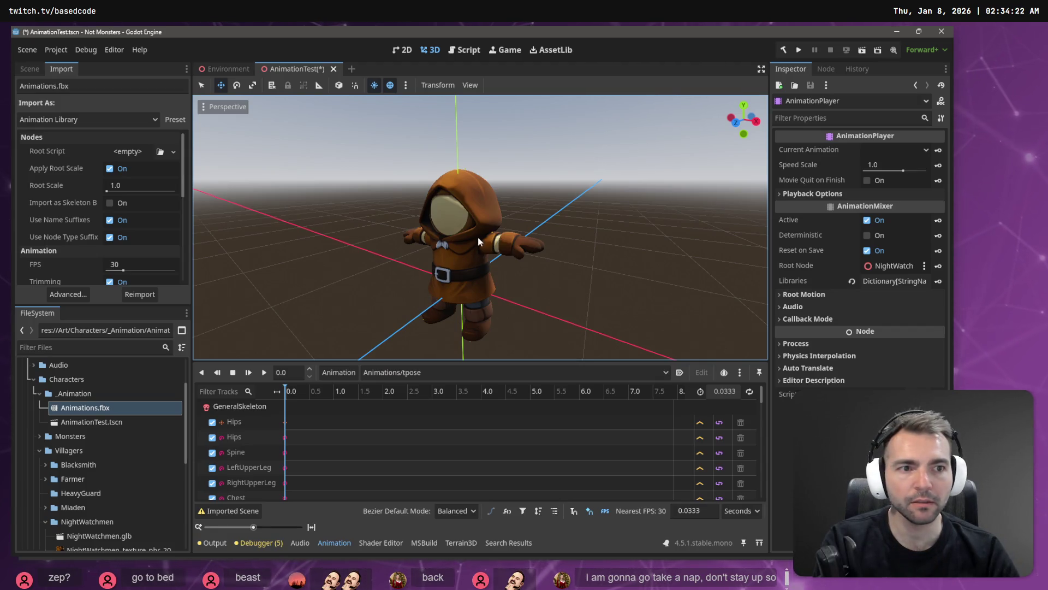
Switch the NightWatchmen's AnimationPlayer from tpose to Animations/walking
{"action": "middle_click_drag", "start_coordinate": [439, 308], "coordinate": [388, 300], "text": "shift"}
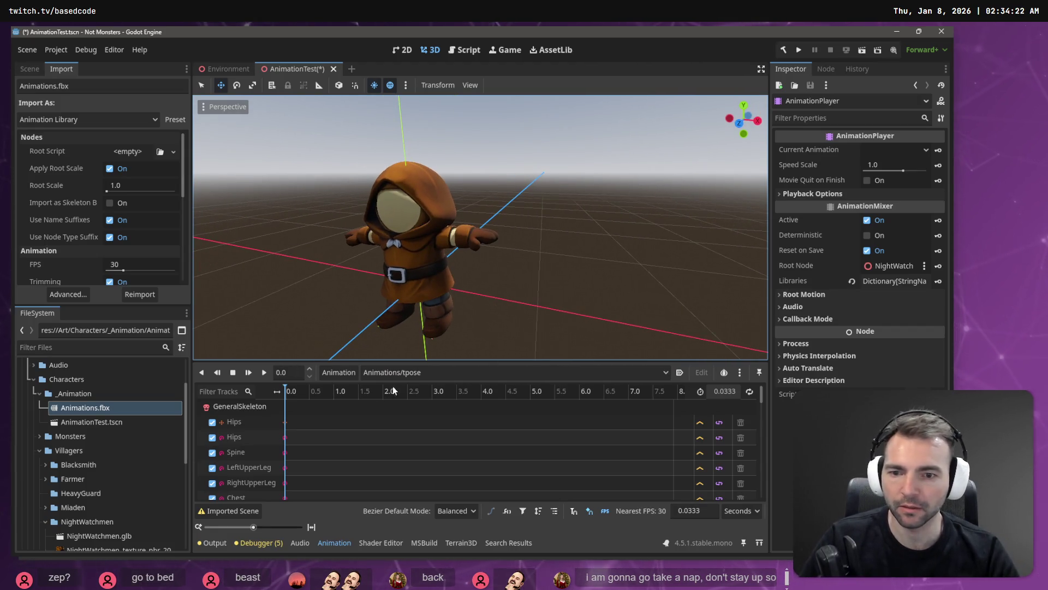
{"action": "left_click", "coordinate": [402, 373]}
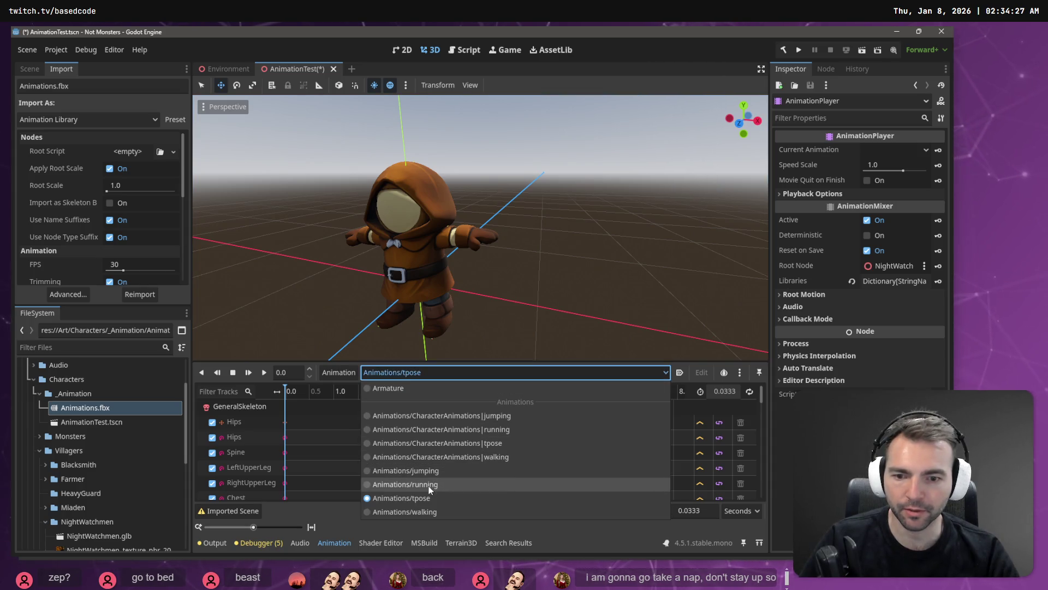
{"action": "left_click", "coordinate": [429, 512]}
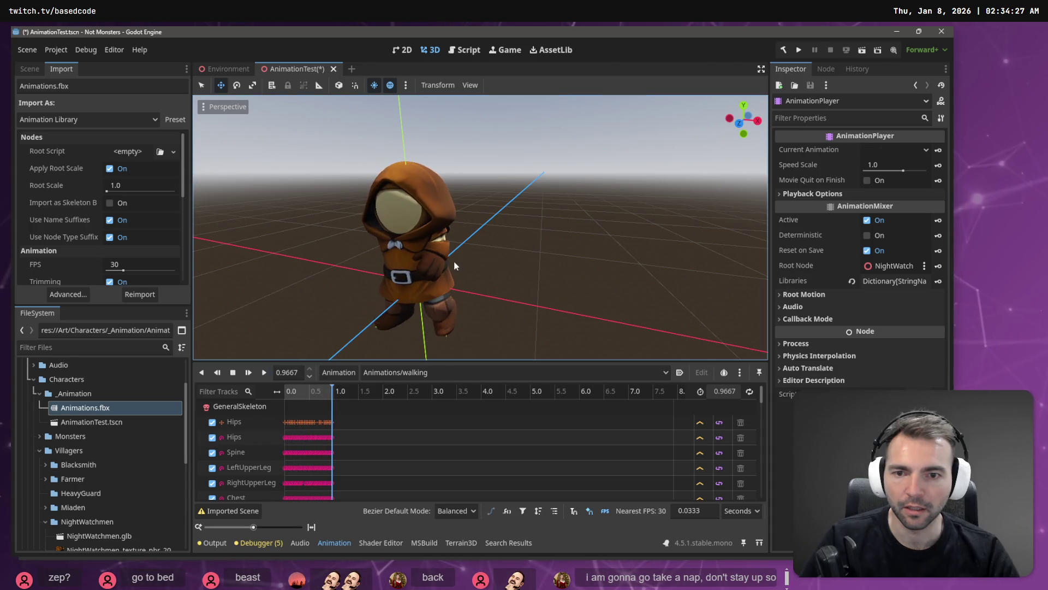
{"action": "mouse_move", "coordinate": [382, 273]}
{"action": "middle_mouse_down"}
{"action": "mouse_move", "coordinate": [481, 256]}
{"action": "mouse_move", "coordinate": [480, 230]}
{"action": "mouse_move", "coordinate": [480, 268]}
{"action": "mouse_move", "coordinate": [491, 234]}
{"action": "mouse_move", "coordinate": [481, 245]}
{"action": "mouse_move", "coordinate": [475, 235]}
{"action": "middle_mouse_up"}
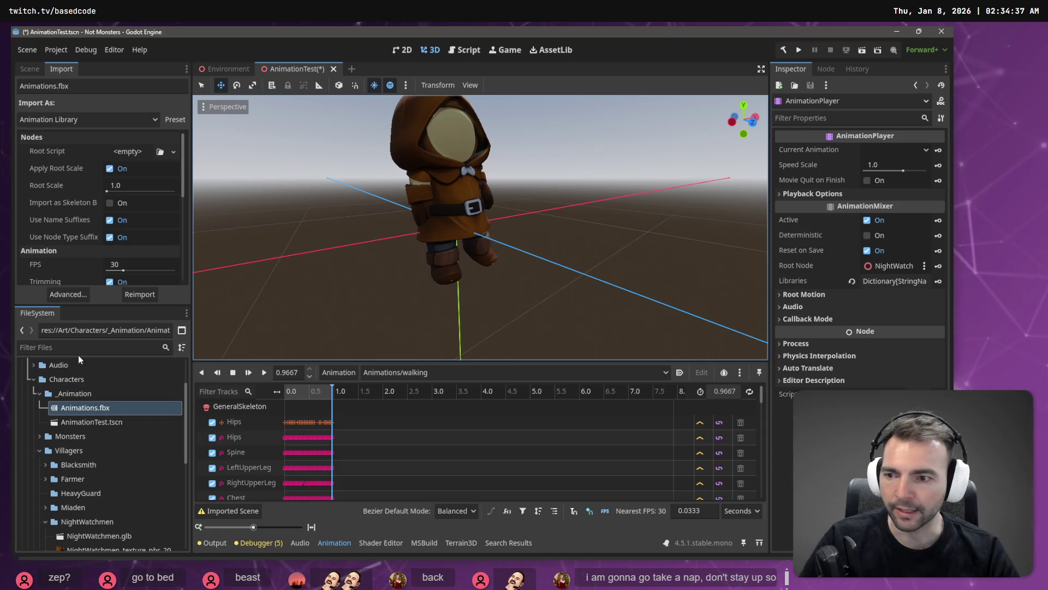
{"action": "left_click", "coordinate": [78, 297]}
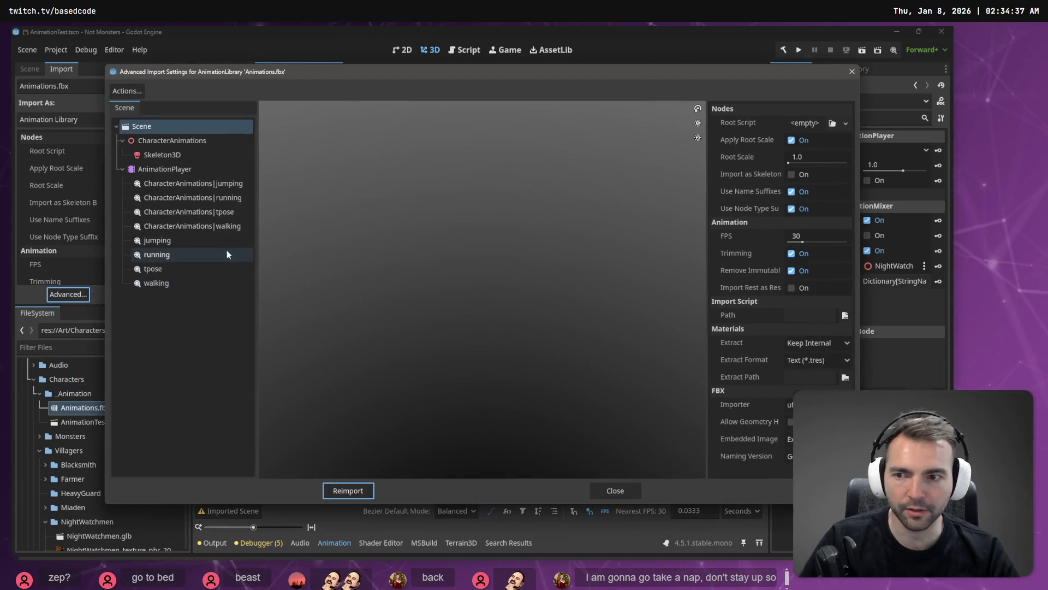
{"action": "left_click", "coordinate": [164, 240]}
{"action": "left_click", "coordinate": [168, 255]}
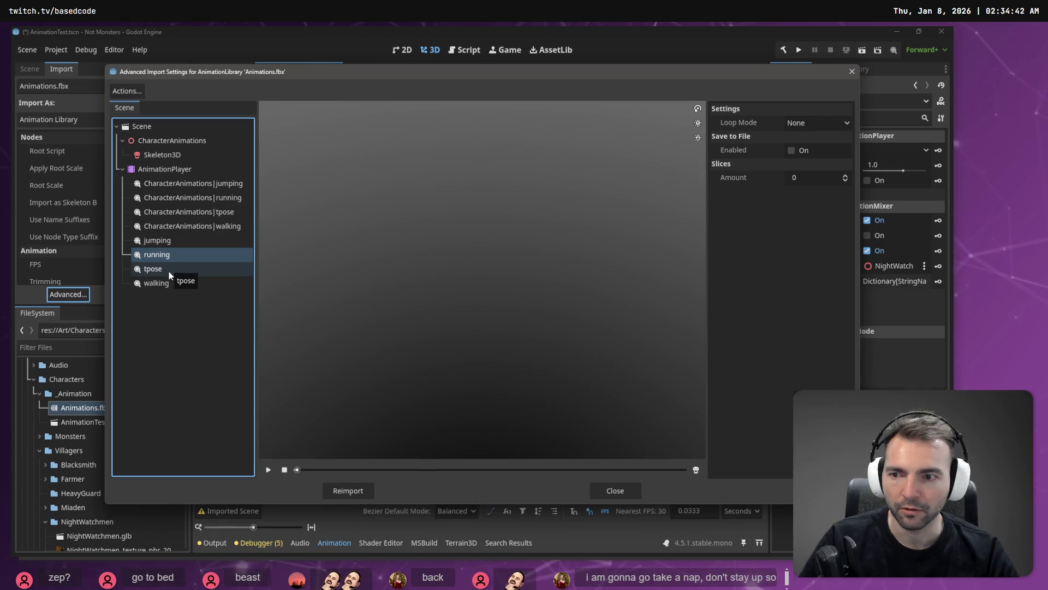
{"action": "left_click", "coordinate": [808, 122]}
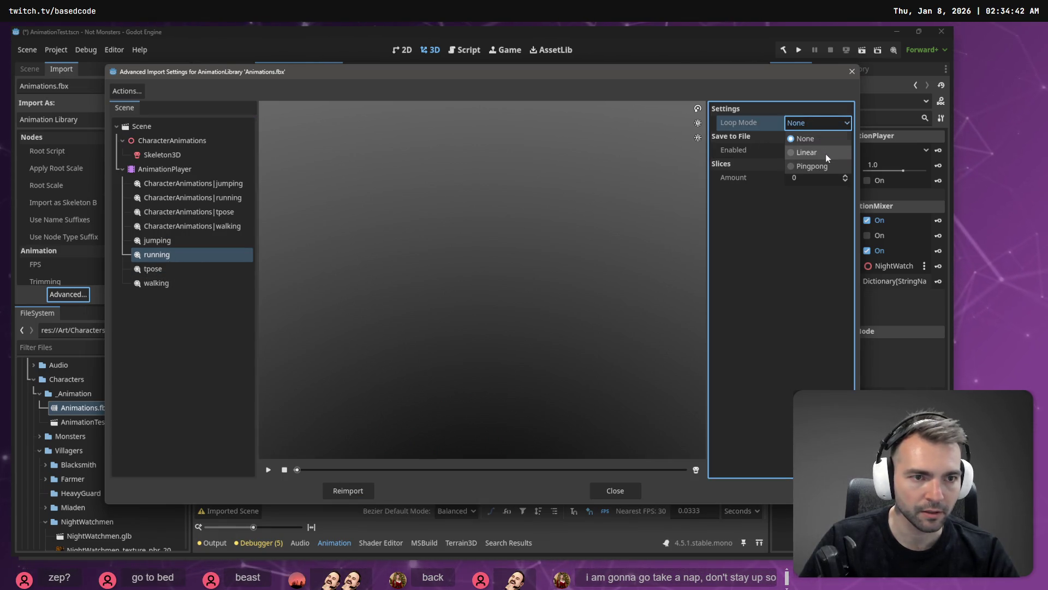
{"action": "left_click", "coordinate": [180, 273]}
{"action": "left_click", "coordinate": [229, 282]}
{"action": "left_click", "coordinate": [804, 123]}
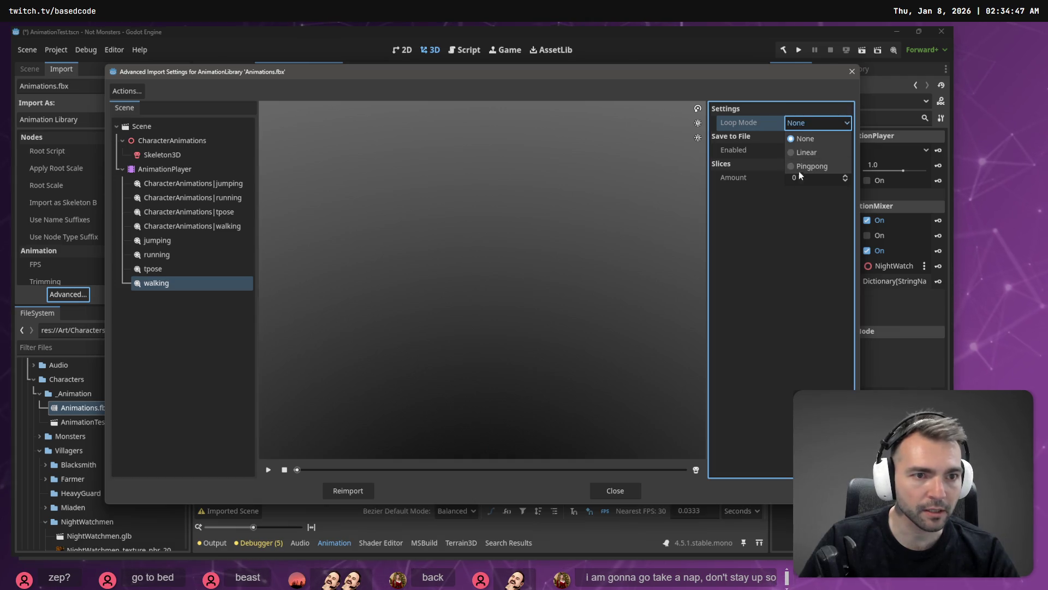
Close the advanced import dialog and preview Animations/walking playing on NightWatchmen
{"action": "left_click", "coordinate": [366, 489]}
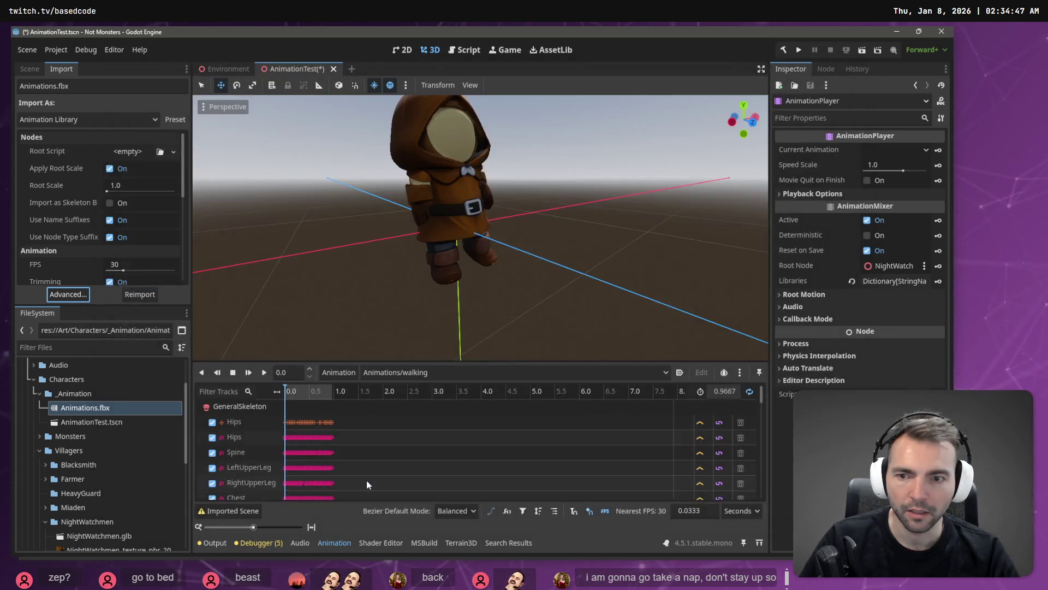
{"action": "left_click", "coordinate": [264, 372]}
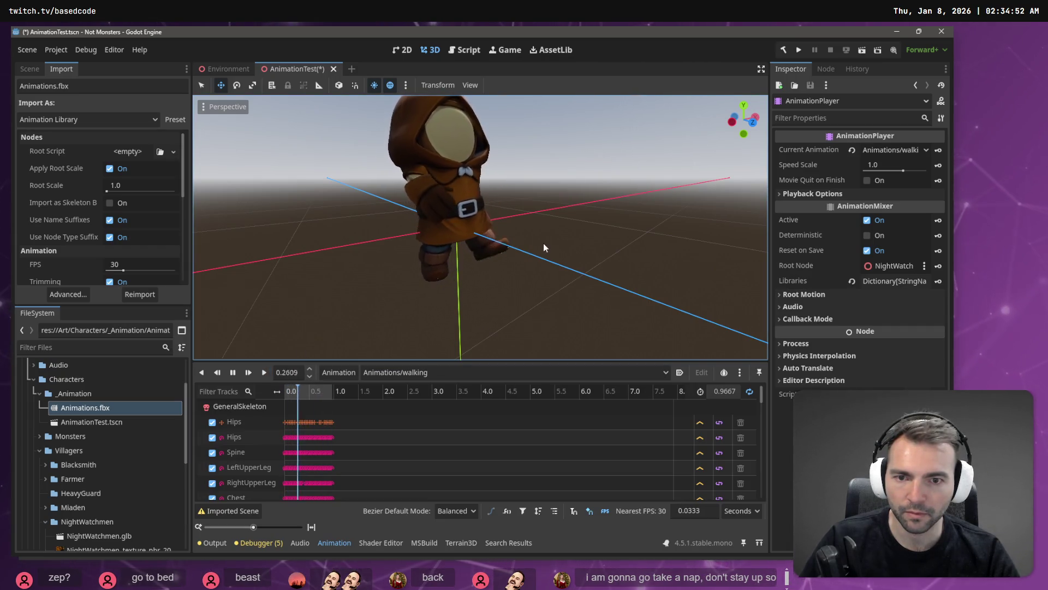
{"action": "mouse_move", "coordinate": [542, 243]}
{"action": "middle_mouse_down"}
{"action": "mouse_move", "coordinate": [541, 232]}
{"action": "mouse_move", "coordinate": [505, 235]}
{"action": "middle_mouse_up"}
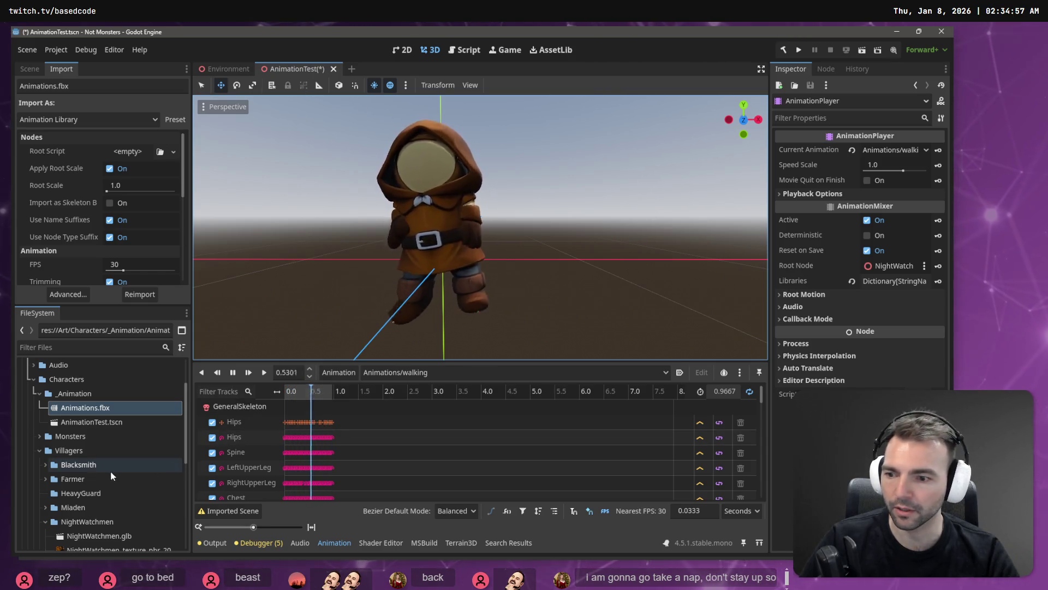
{"action": "scroll", "coordinate": [120, 497], "scroll_direction": "down", "scroll_amount": 5}
{"action": "scroll", "coordinate": [122, 496], "scroll_direction": "up", "scroll_amount": 5}
{"action": "scroll", "coordinate": [123, 495], "scroll_direction": "down", "scroll_amount": 5}
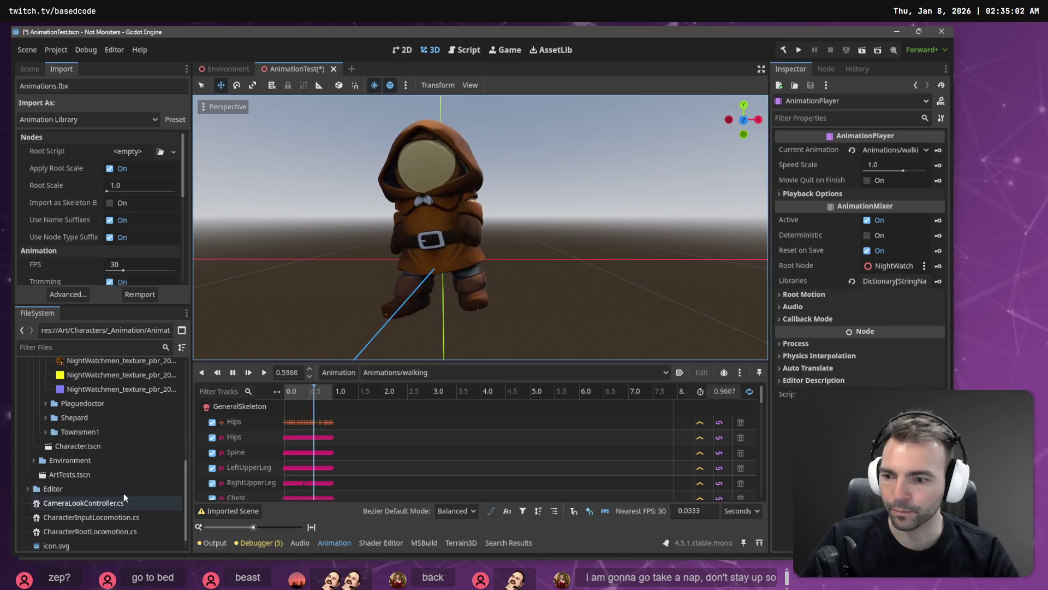
Open AccuRigArmBakePostImport.cs from the Editor folder and comment out the entire script
{"action": "left_click", "coordinate": [27, 470]}
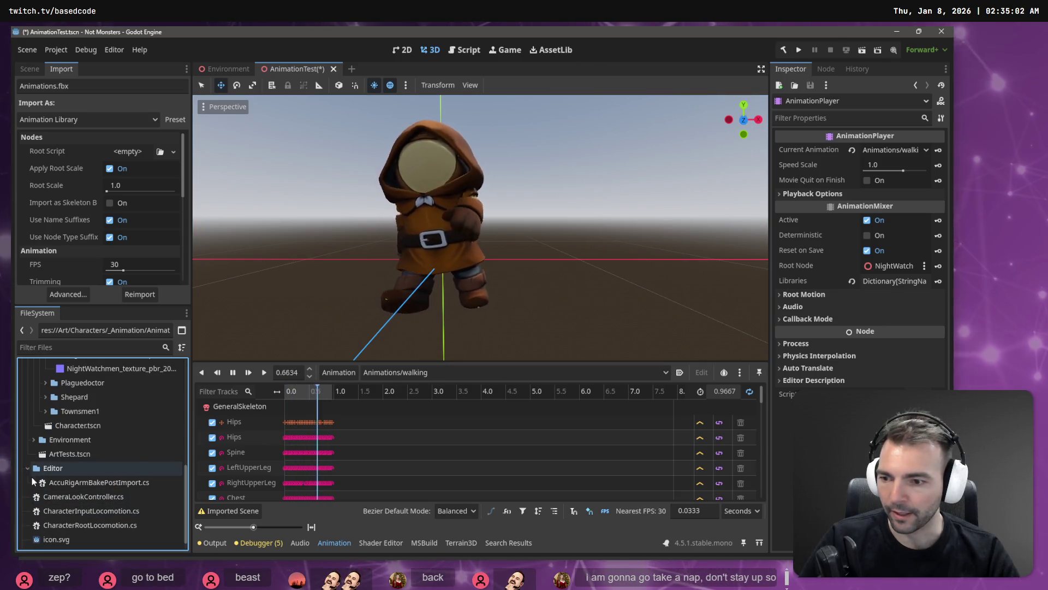
{"action": "left_click", "coordinate": [105, 484]}
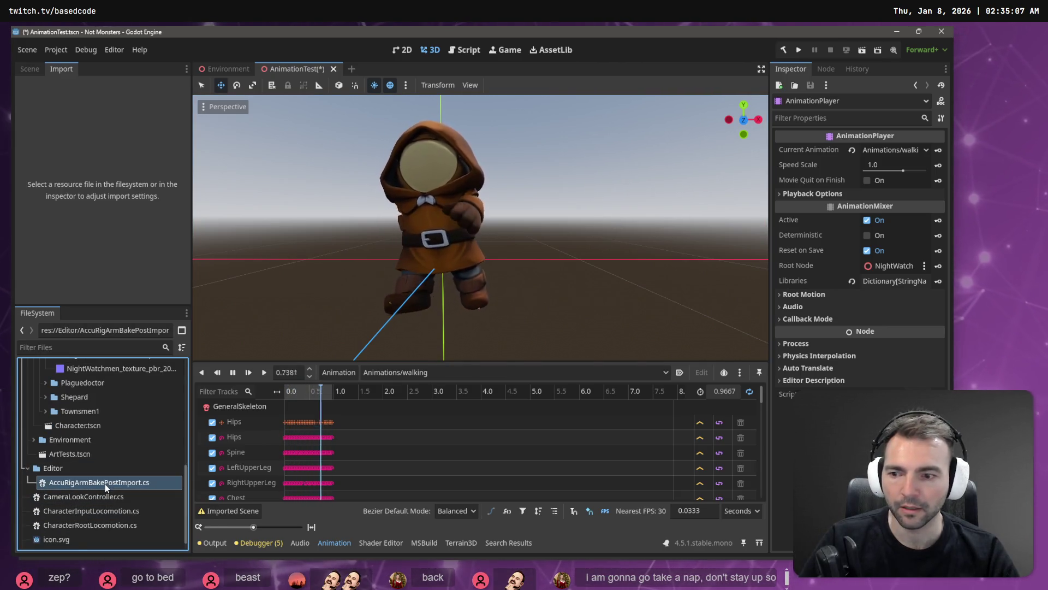
{"action": "double_click", "coordinate": [105, 484]}
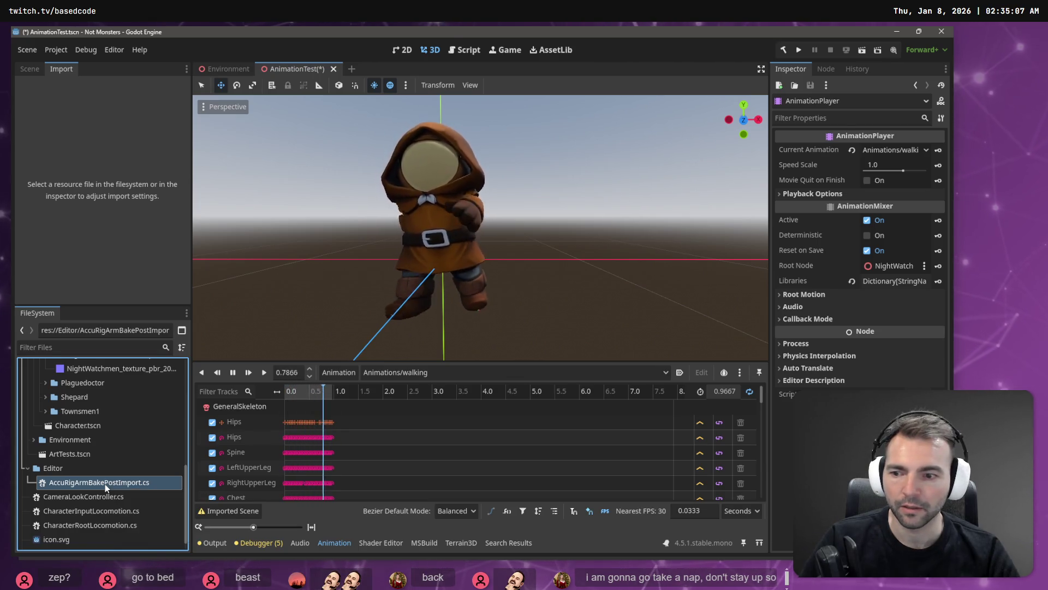
{"action": "left_click", "coordinate": [493, 275]}
{"action": "key", "text": "ctrl+a"}
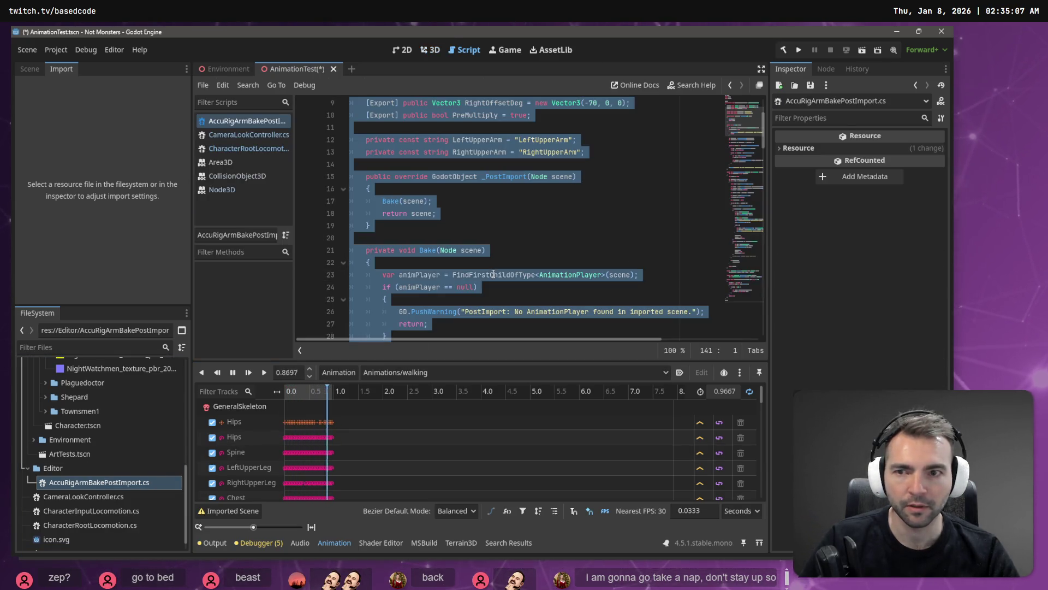
{"action": "key", "text": "ctrl+k"}
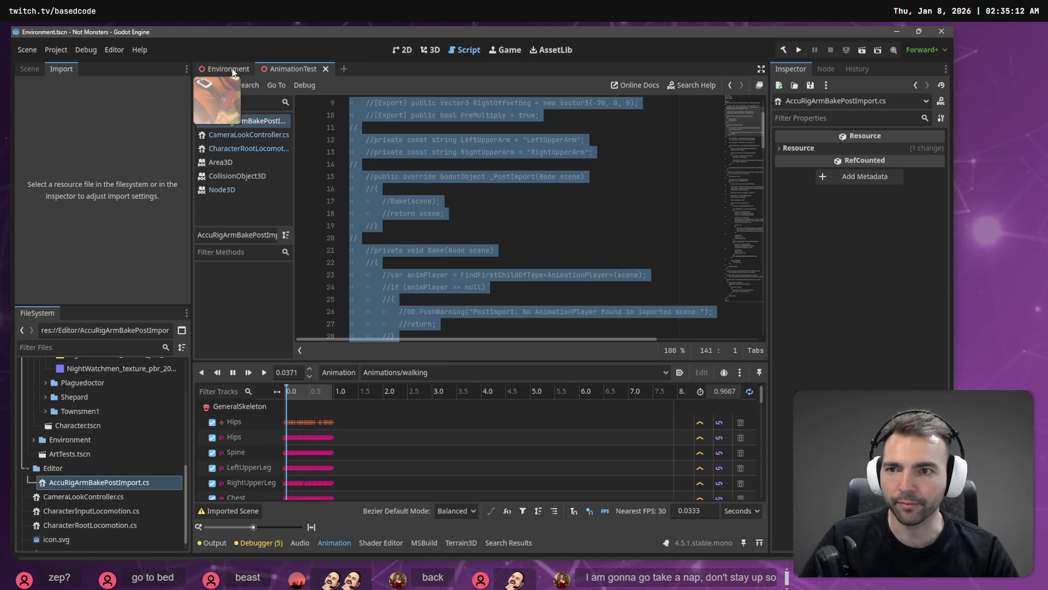
Select AnimationTest.tscn, view the AnimationTest scene, then return to the Environment scene
{"action": "left_click", "coordinate": [31, 70]}
{"action": "scroll", "coordinate": [104, 417], "scroll_direction": "up", "scroll_amount": 10}
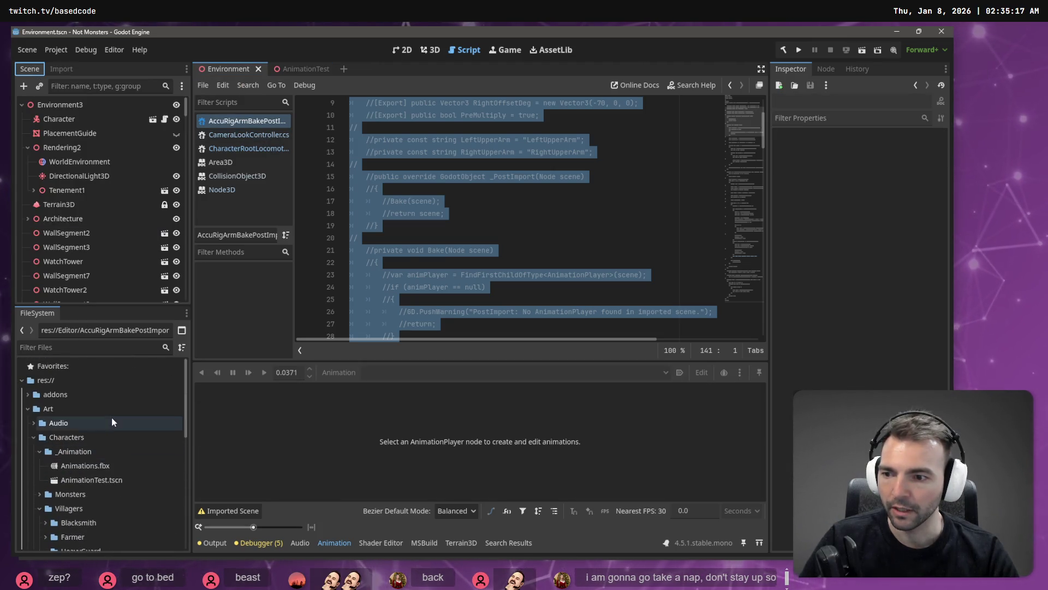
{"action": "left_click", "coordinate": [89, 480]}
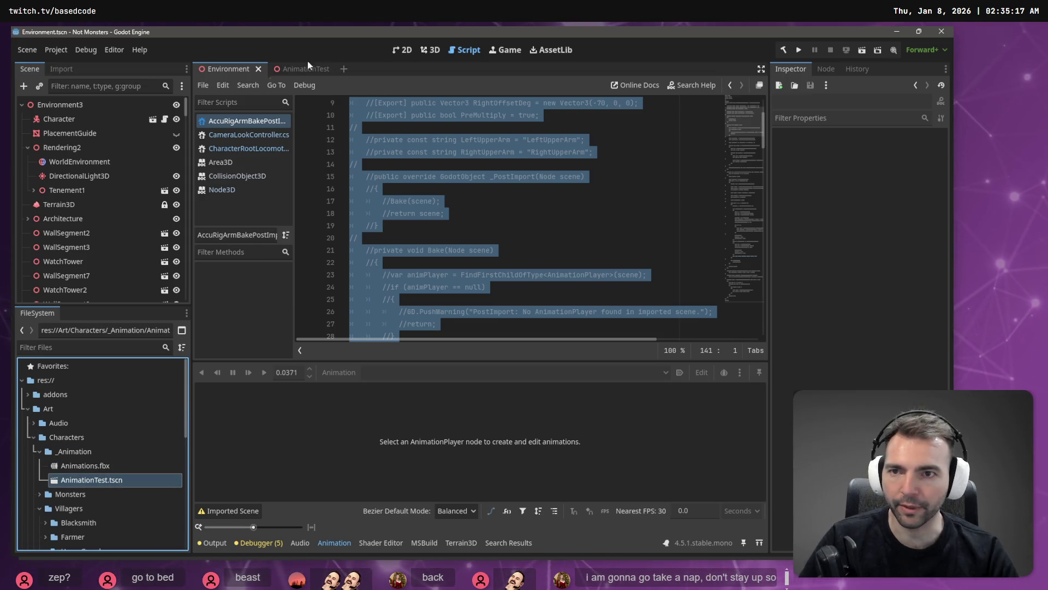
{"action": "left_click", "coordinate": [292, 72]}
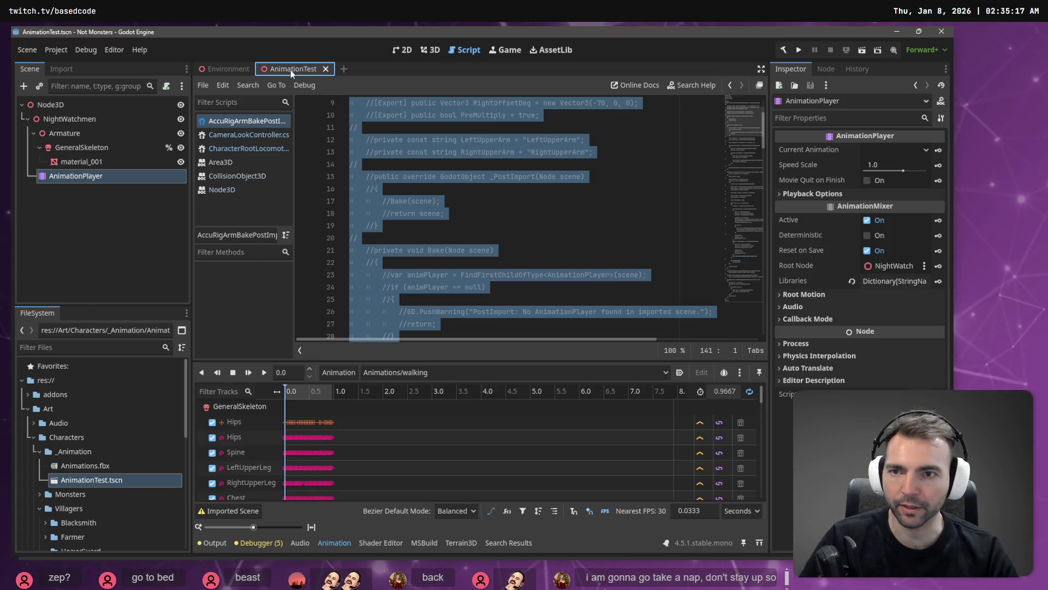
{"action": "left_click", "coordinate": [225, 69]}
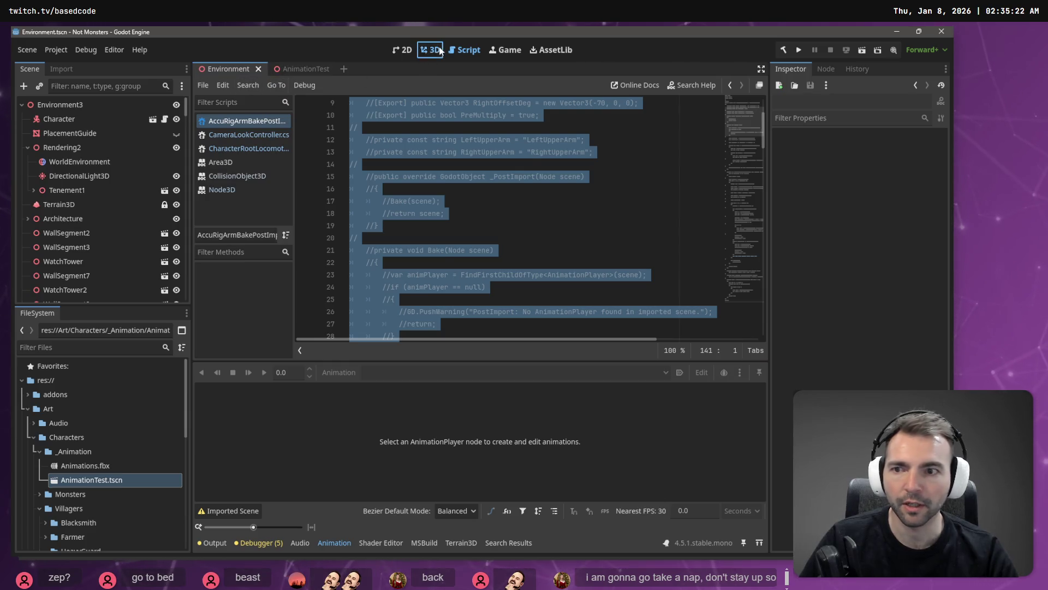
With AnimationTest shown in 3D, check Animations.fbx's advanced import settings and reimport it
{"action": "left_click", "coordinate": [439, 50]}
{"action": "left_click", "coordinate": [299, 63]}
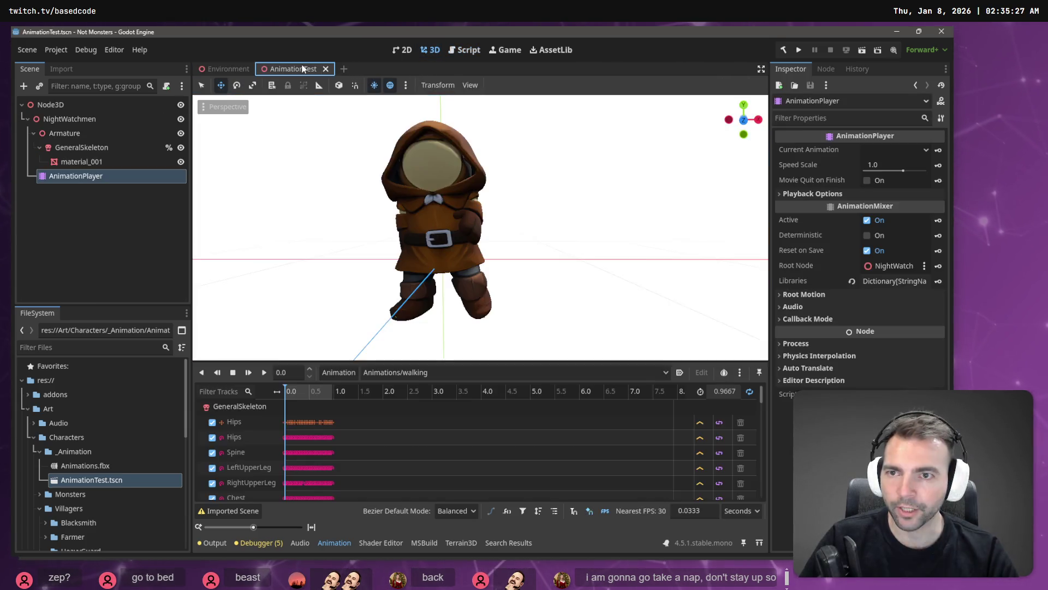
{"action": "left_click", "coordinate": [91, 467]}
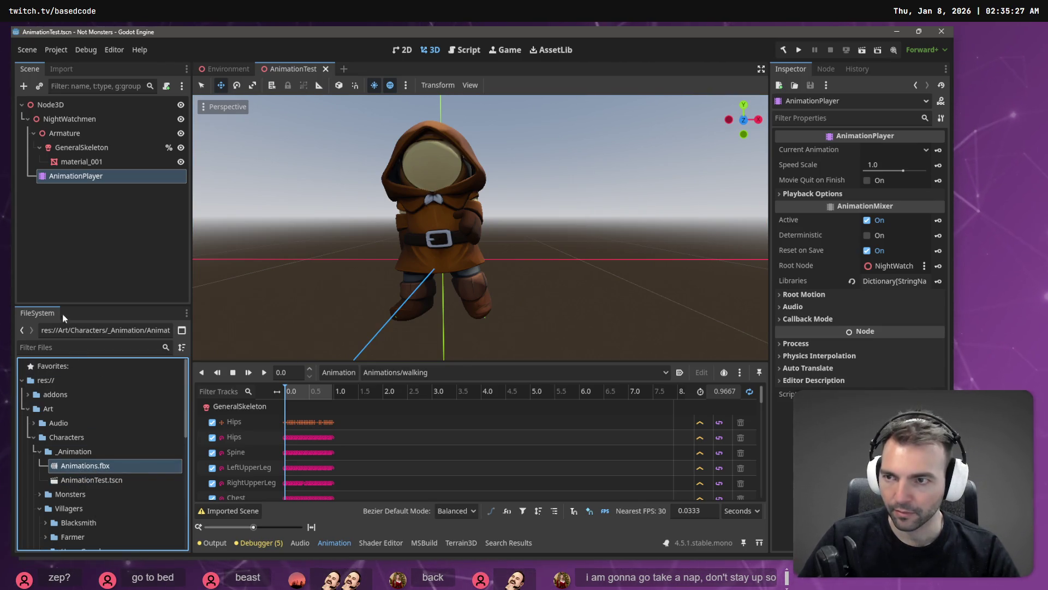
{"action": "left_click", "coordinate": [68, 71]}
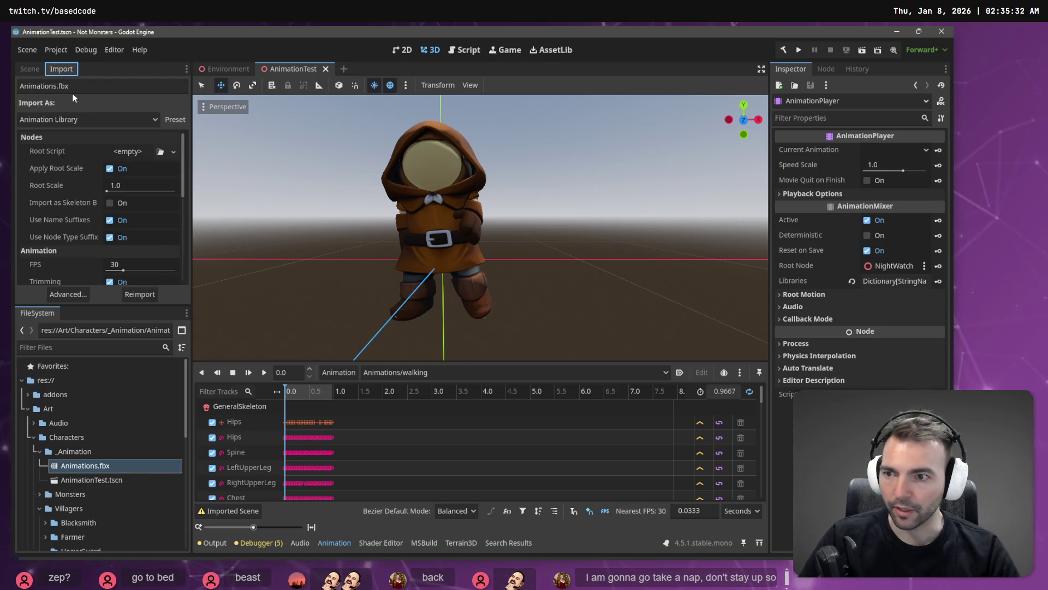
{"action": "left_click", "coordinate": [70, 293]}
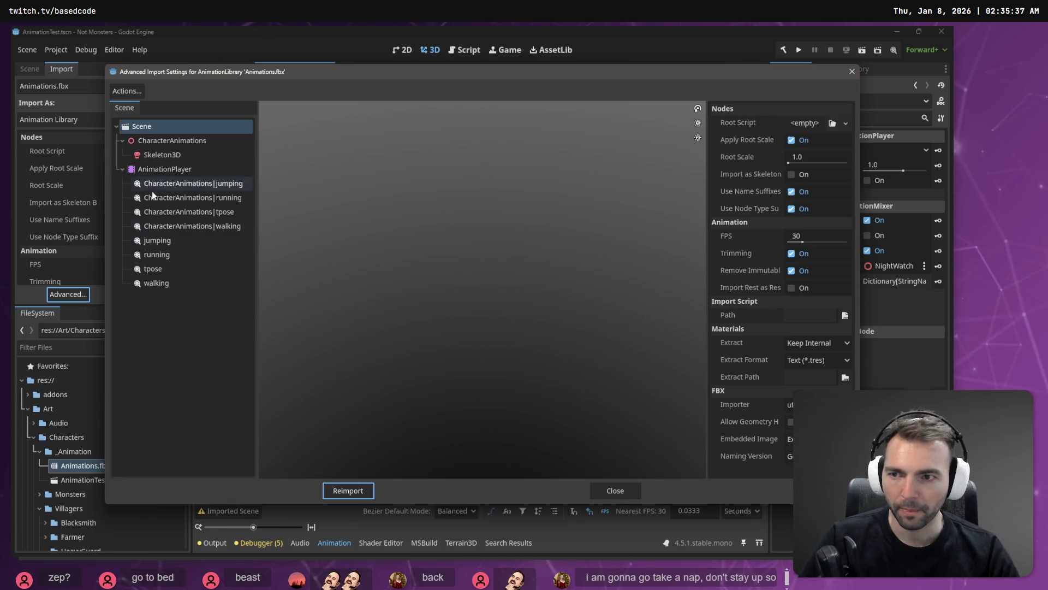
{"action": "left_click", "coordinate": [340, 488]}
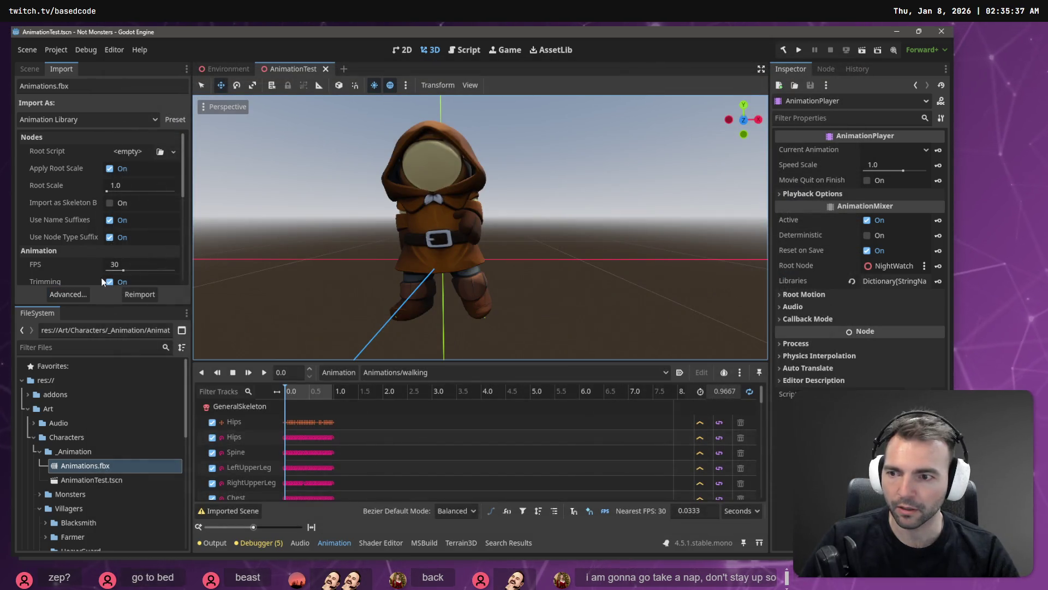
{"action": "left_click", "coordinate": [148, 293]}
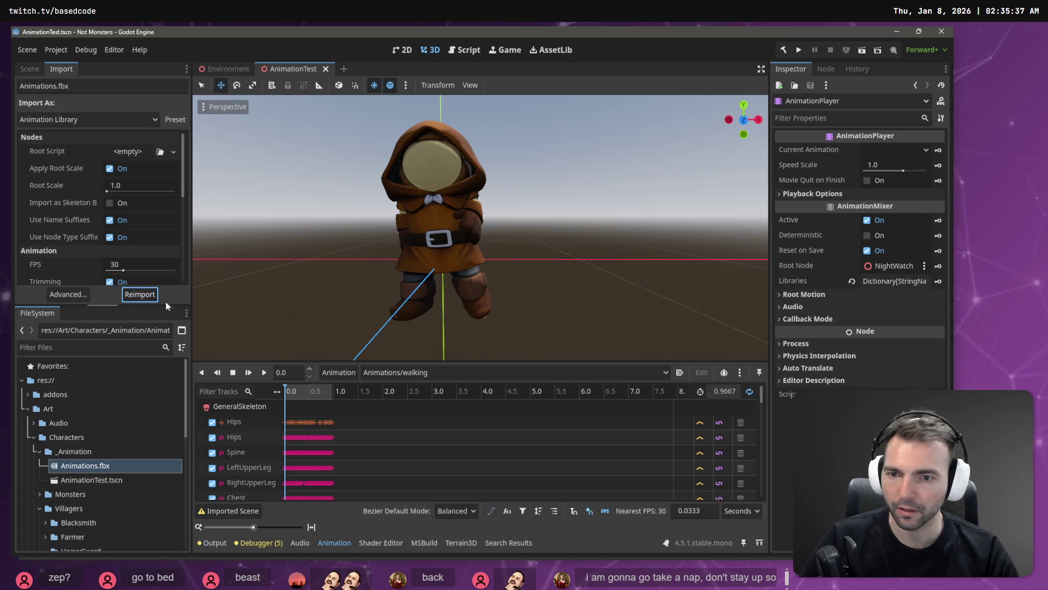
Play the walking animation and frame the character in the viewport
{"action": "left_click", "coordinate": [264, 374]}
{"action": "middle_click_drag", "start_coordinate": [566, 186], "coordinate": [683, 191]}
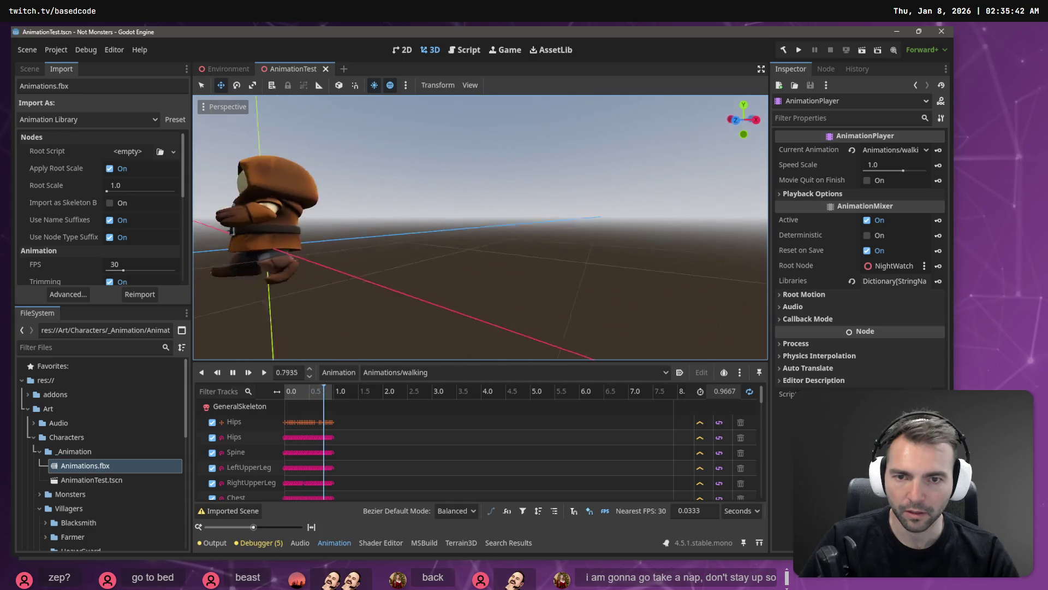
{"action": "key", "text": "f"}
{"action": "scroll", "coordinate": [481, 228], "scroll_direction": "up", "scroll_amount": 5}
{"action": "scroll", "coordinate": [481, 227], "scroll_direction": "down", "scroll_amount": 5}
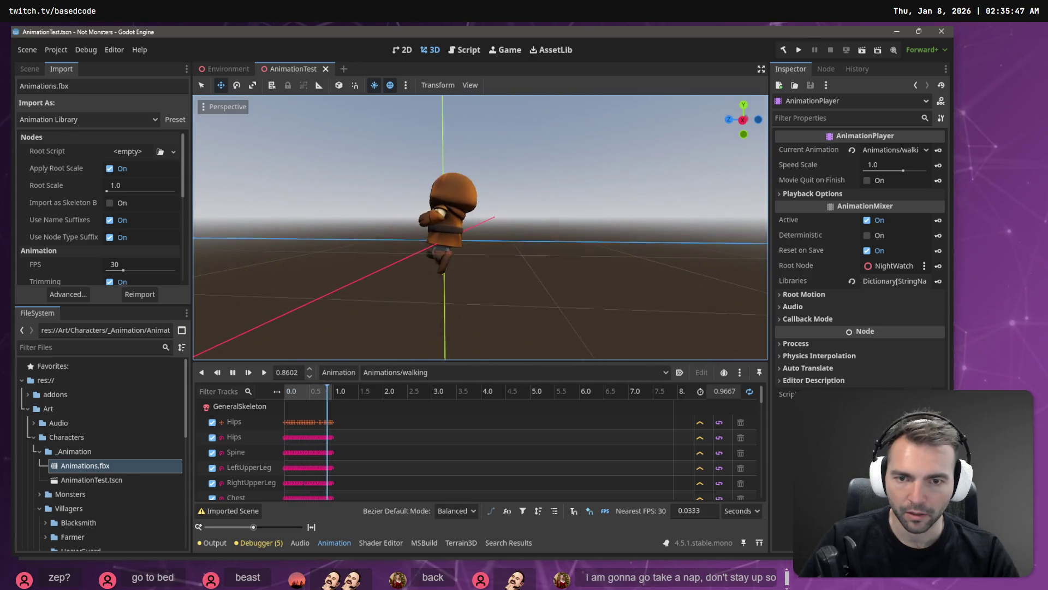
{"action": "scroll", "coordinate": [481, 228], "scroll_direction": "up", "scroll_amount": 5}
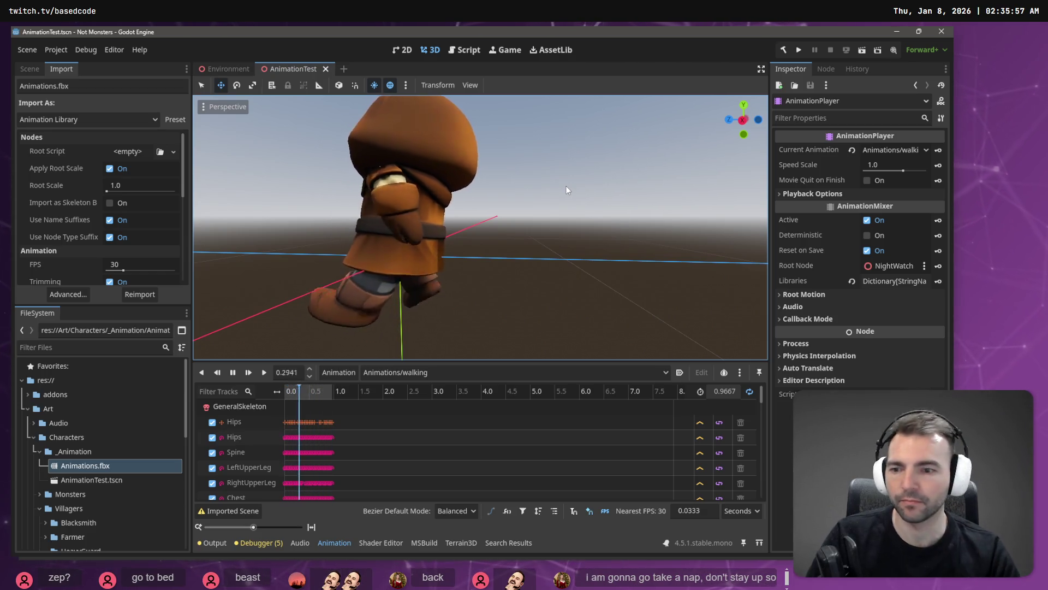
Switch to Animations/running, play it and view the character from behind and front
{"action": "left_click", "coordinate": [436, 373]}
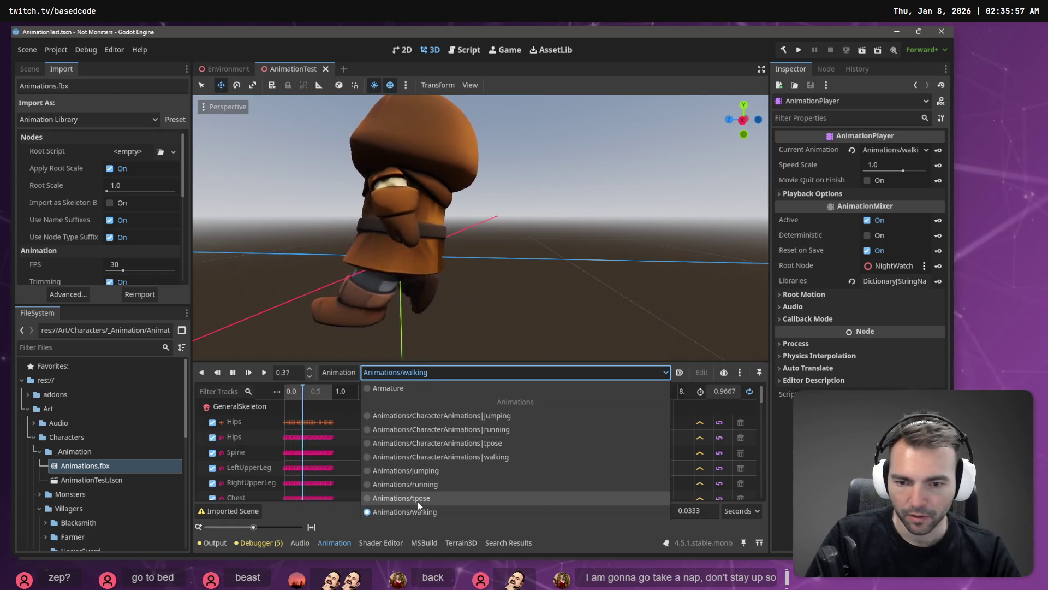
{"action": "left_click", "coordinate": [428, 486]}
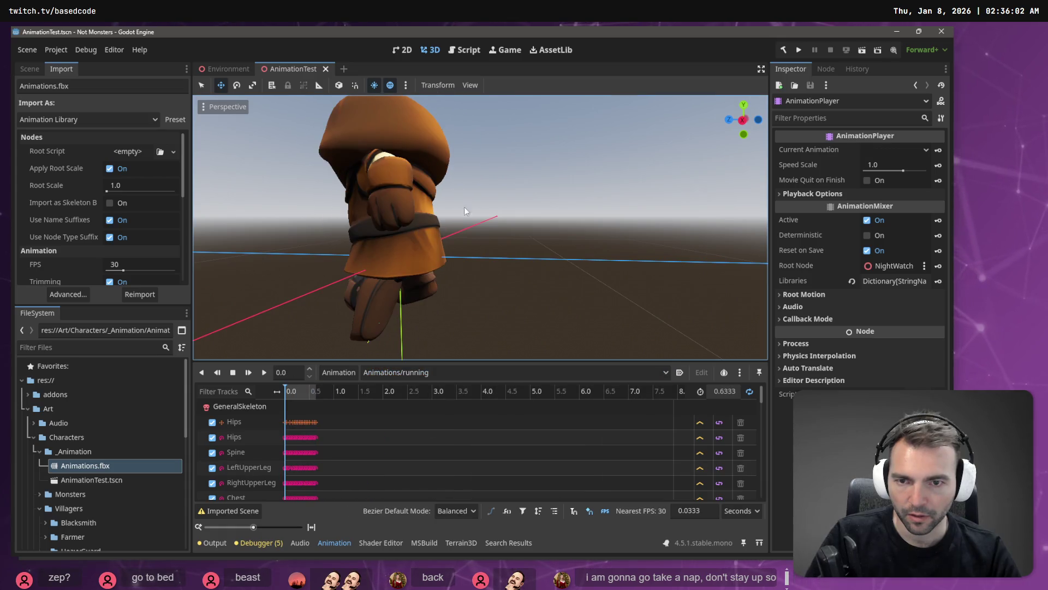
{"action": "left_click", "coordinate": [266, 374]}
{"action": "key", "text": "f"}
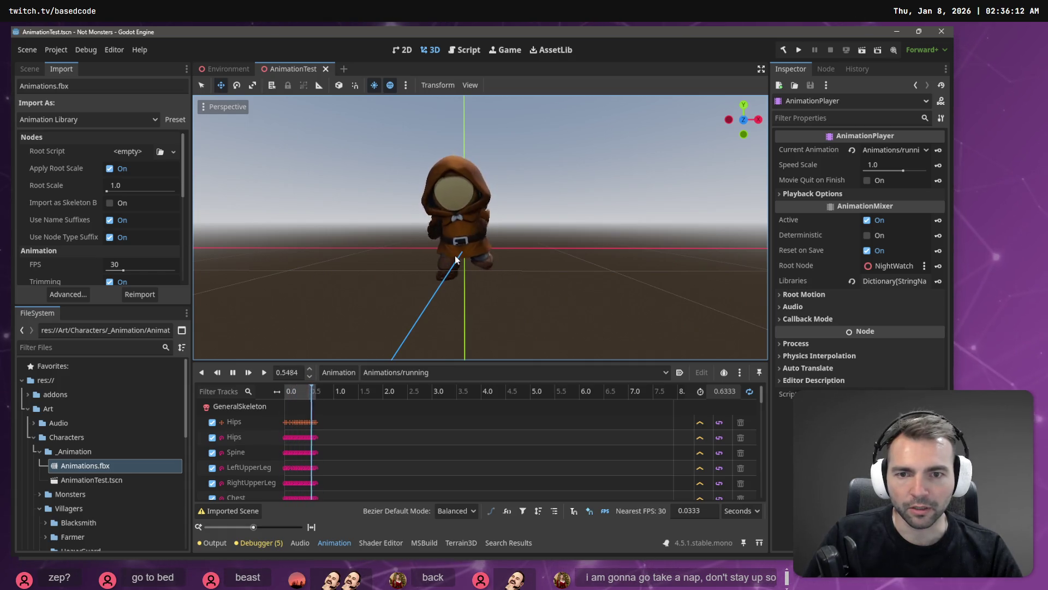
{"action": "mouse_move", "coordinate": [527, 214]}
{"action": "middle_mouse_down"}
{"action": "mouse_move", "coordinate": [676, 218]}
{"action": "mouse_move", "coordinate": [688, 240]}
{"action": "mouse_move", "coordinate": [699, 224]}
{"action": "middle_mouse_up"}
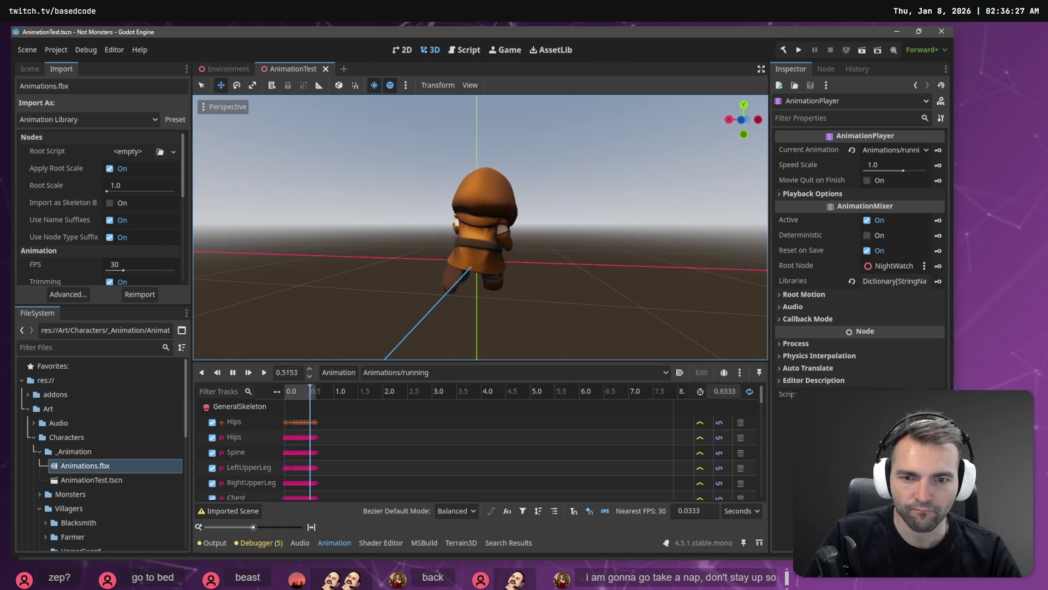
{"action": "middle_click_drag", "start_coordinate": [480, 246], "coordinate": [644, 250]}
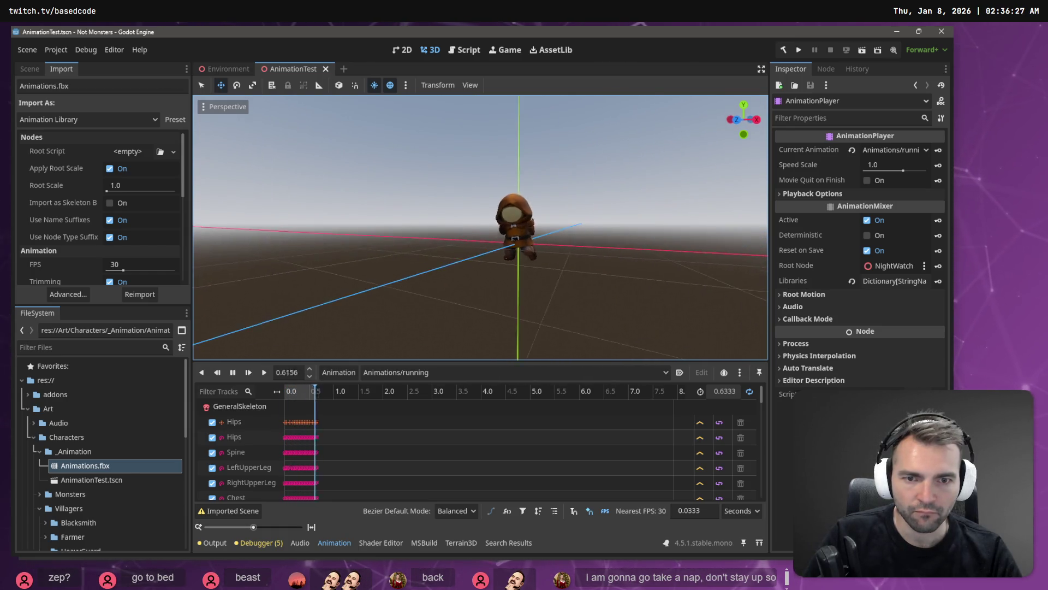
{"action": "scroll", "coordinate": [532, 213], "scroll_direction": "up", "scroll_amount": 5}
{"action": "middle_click_drag", "start_coordinate": [546, 214], "coordinate": [532, 214]}
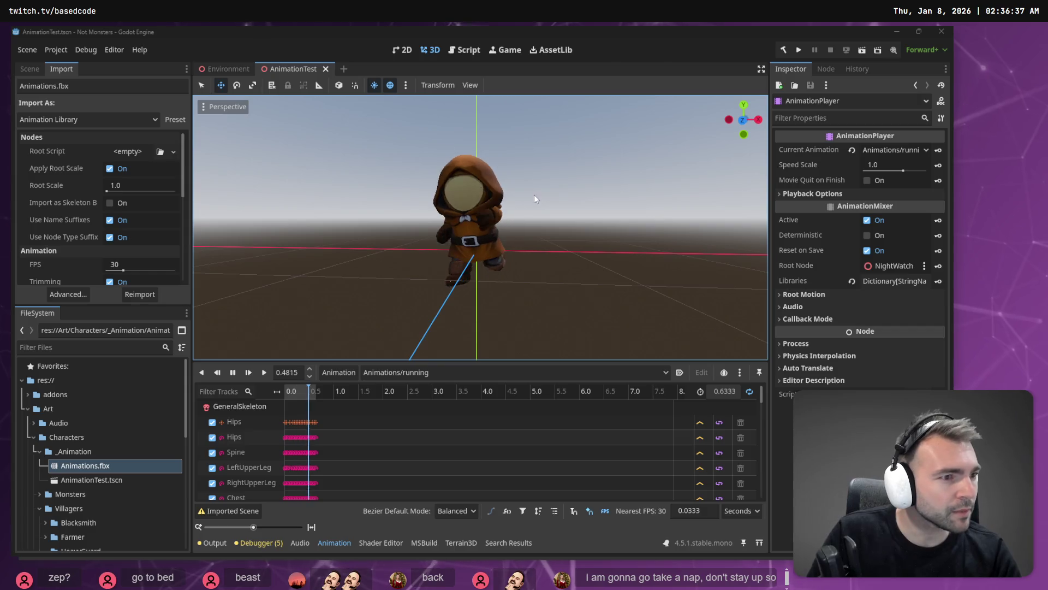
{"action": "key", "text": "alt+Tab"}
{"action": "left_click", "coordinate": [816, 148]}
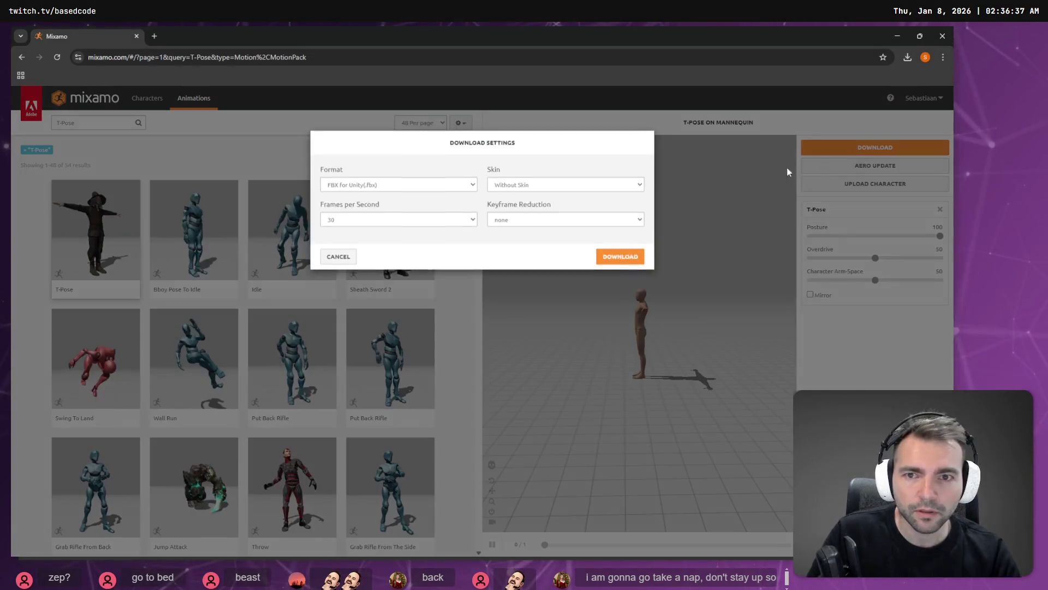
{"action": "left_click", "coordinate": [529, 227]}
{"action": "left_click", "coordinate": [528, 234]}
{"action": "left_click", "coordinate": [552, 191]}
{"action": "left_click", "coordinate": [421, 188]}
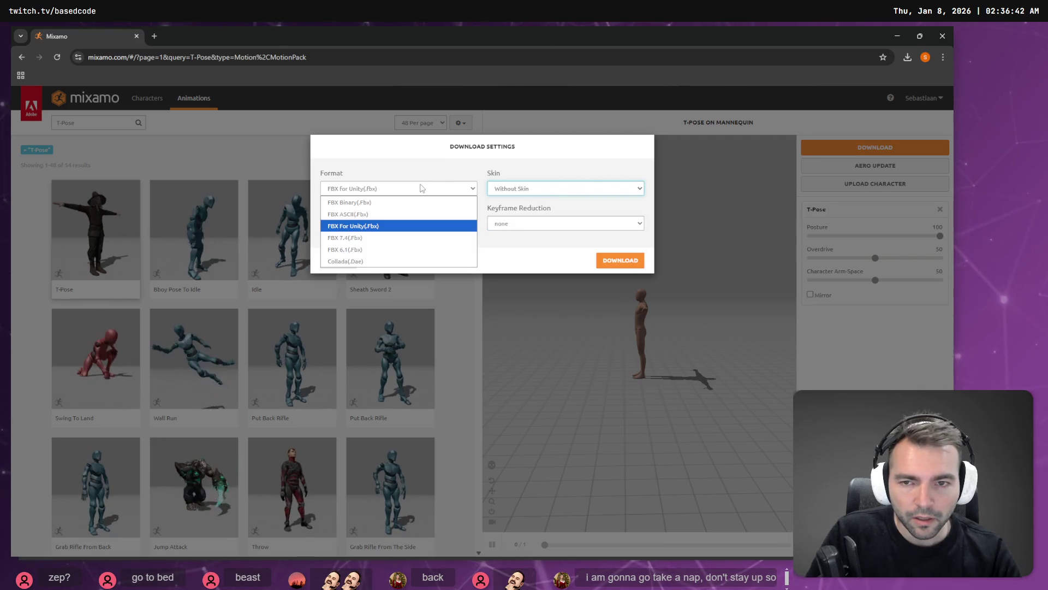
{"action": "left_click", "coordinate": [420, 187]}
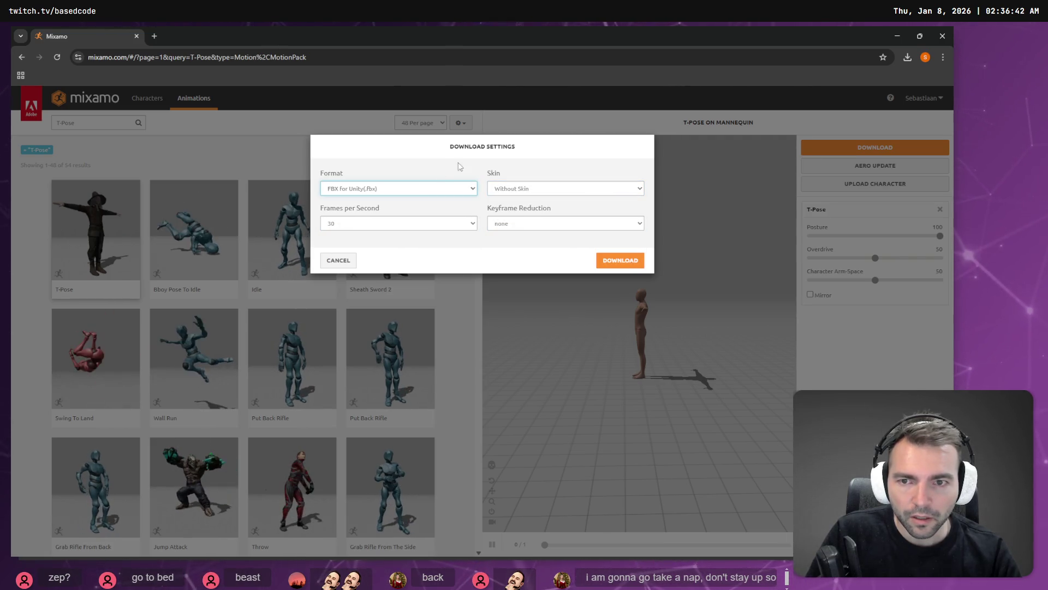
{"action": "left_click", "coordinate": [354, 262]}
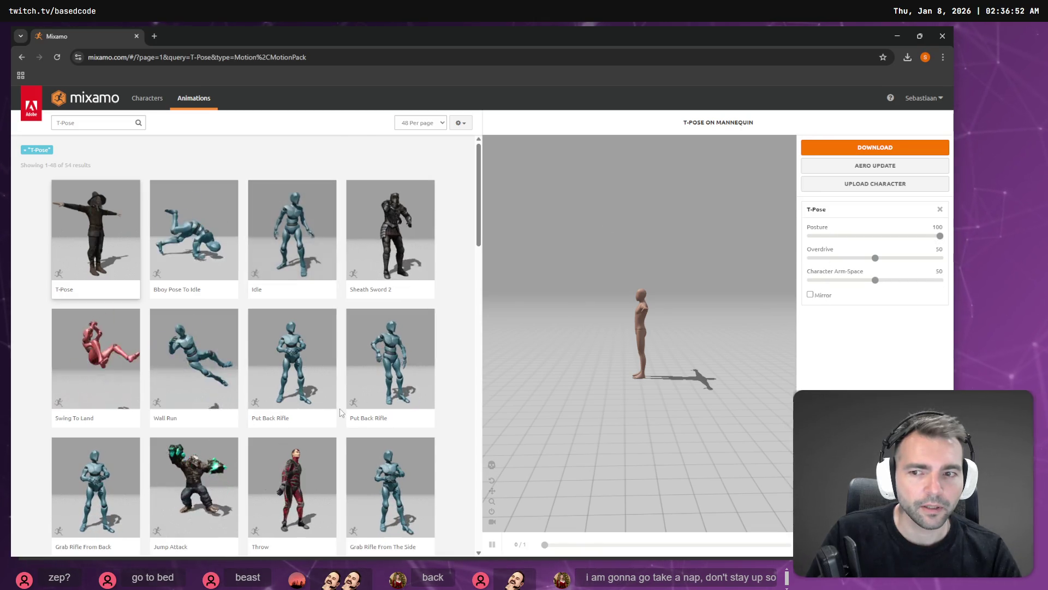
{"action": "scroll", "coordinate": [340, 412], "scroll_direction": "down", "scroll_amount": 20}
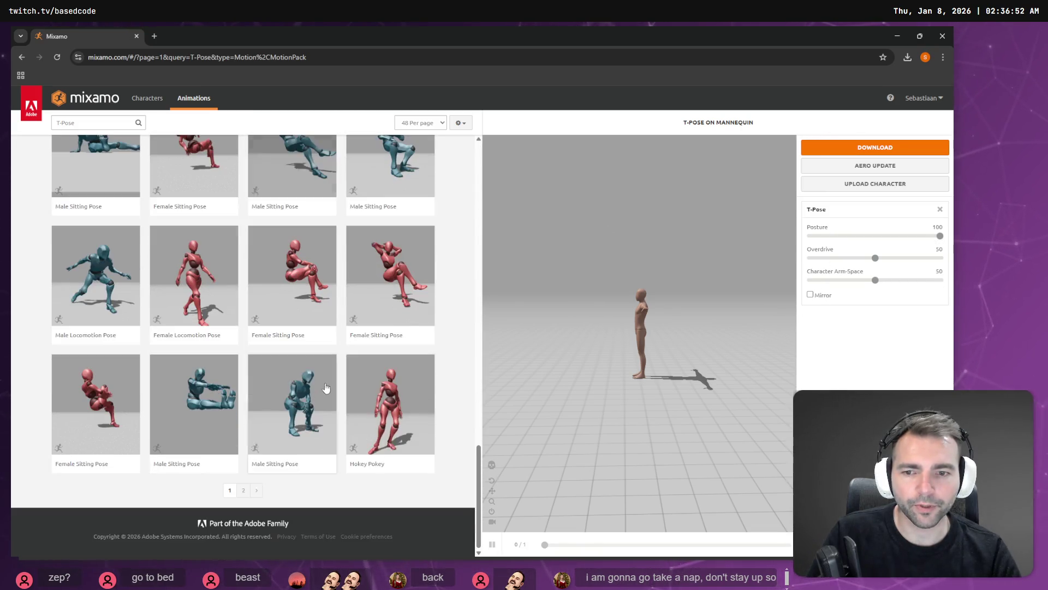
Back in Godot, orbit around the running character, then switch to the Environment scene
{"action": "key", "text": "alt+Tab"}
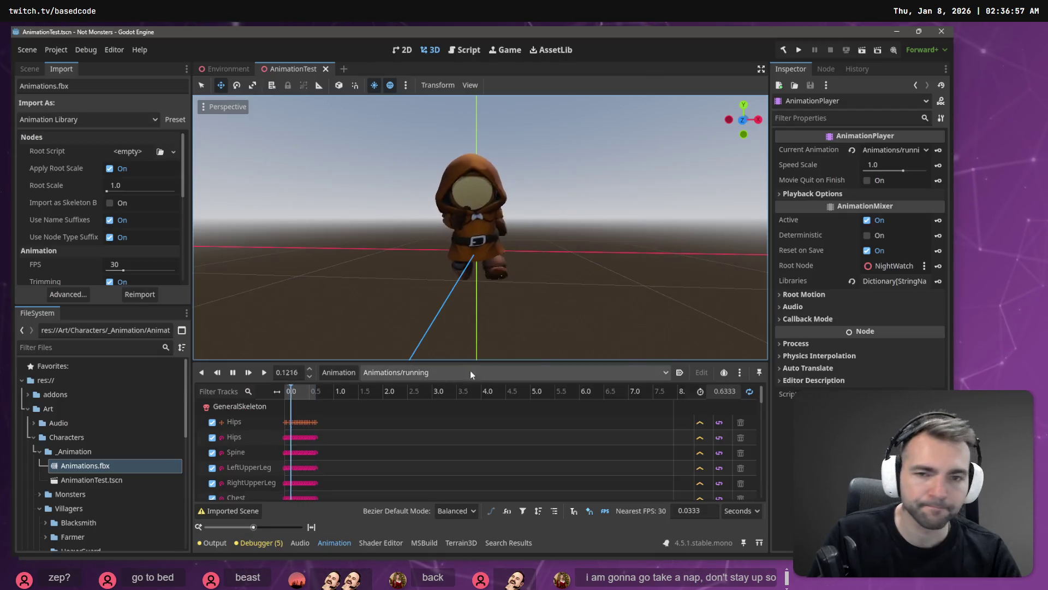
{"action": "middle_click_drag", "start_coordinate": [437, 300], "coordinate": [524, 304]}
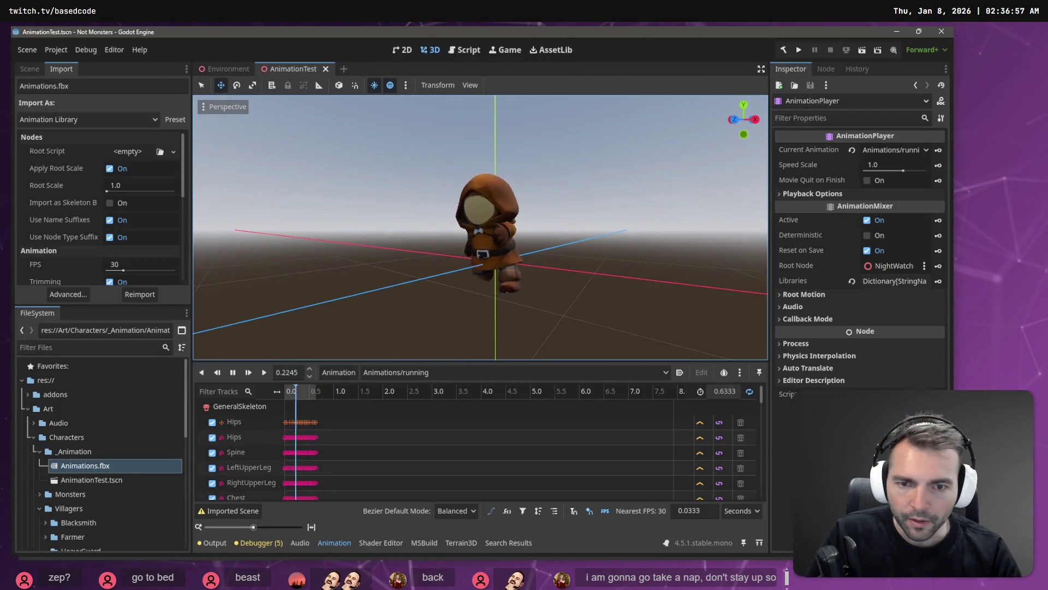
{"action": "mouse_move", "coordinate": [481, 227]}
{"action": "middle_mouse_down"}
{"action": "mouse_move", "coordinate": [677, 234]}
{"action": "mouse_move", "coordinate": [481, 218]}
{"action": "mouse_move", "coordinate": [480, 208]}
{"action": "mouse_move", "coordinate": [486, 224]}
{"action": "middle_mouse_up"}
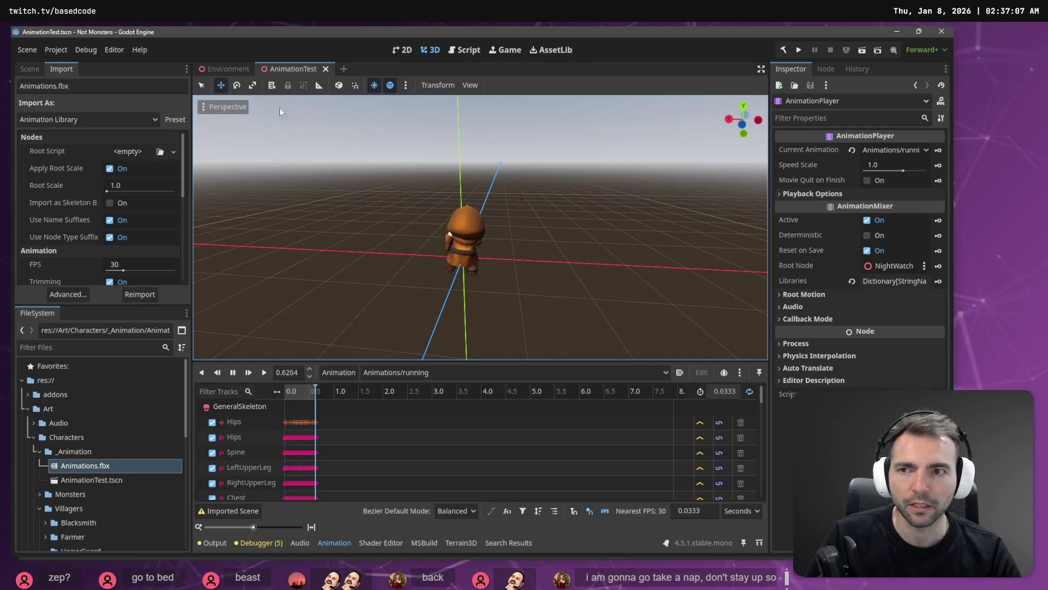
{"action": "left_click", "coordinate": [225, 70]}
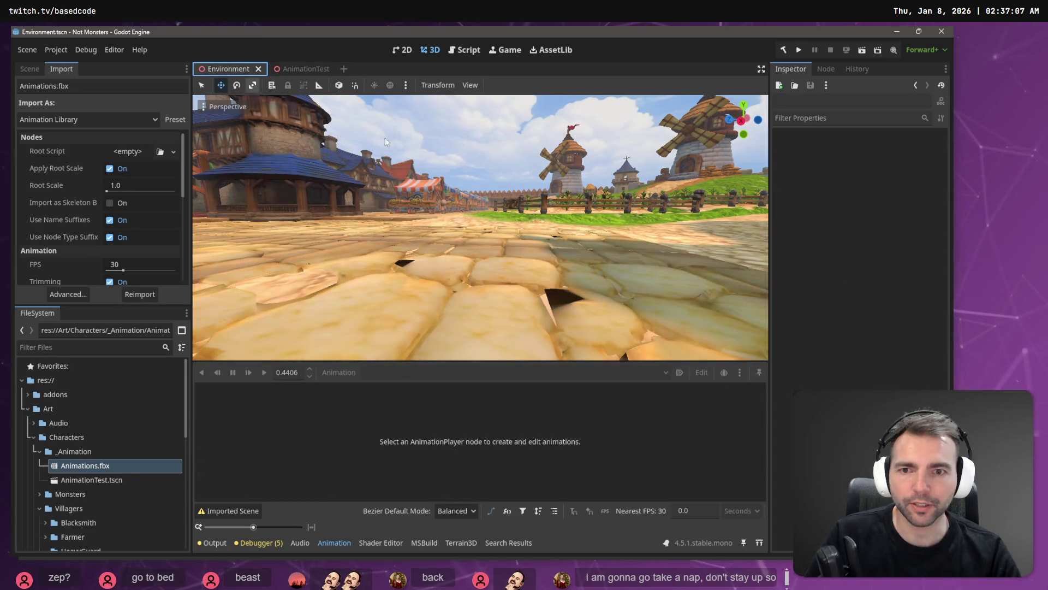
In Fork, stage the three _Animation files and the Character.tscn changes
{"action": "key", "text": "alt+Tab"}
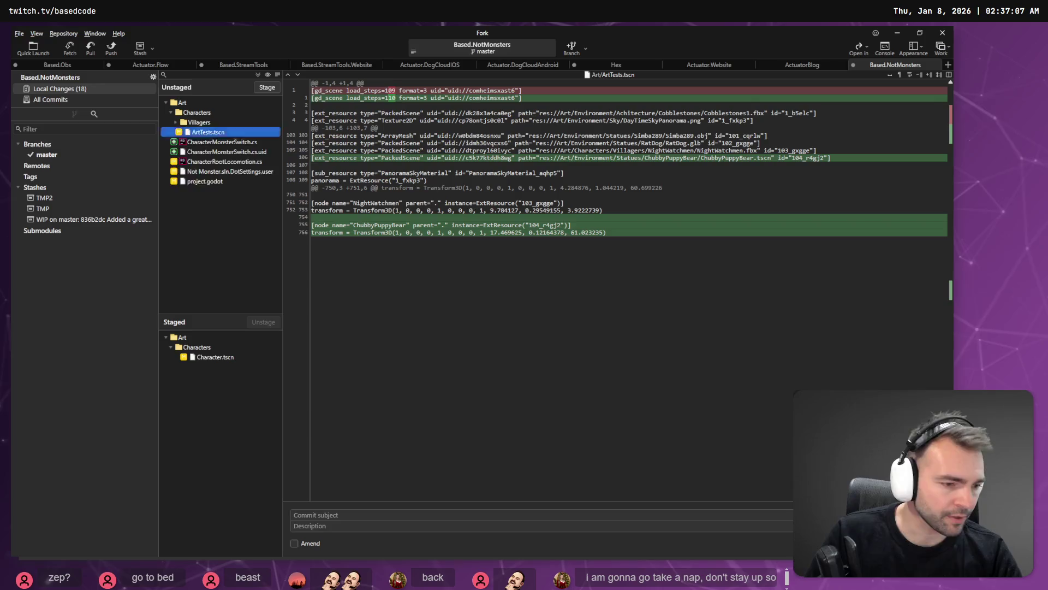
{"action": "left_click", "coordinate": [233, 132]}
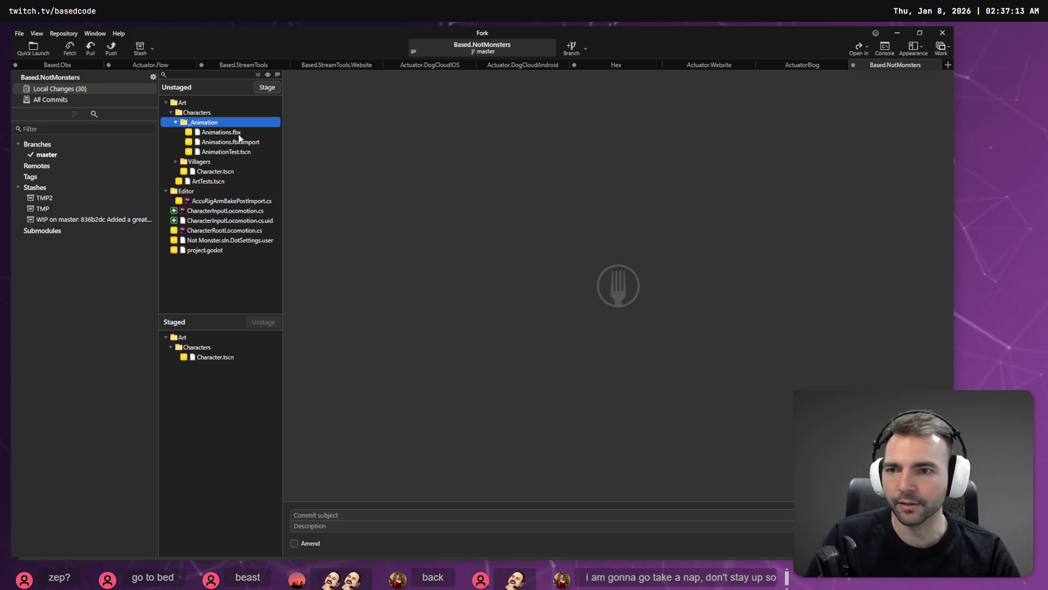
{"action": "left_click", "coordinate": [266, 89]}
{"action": "left_click", "coordinate": [261, 87]}
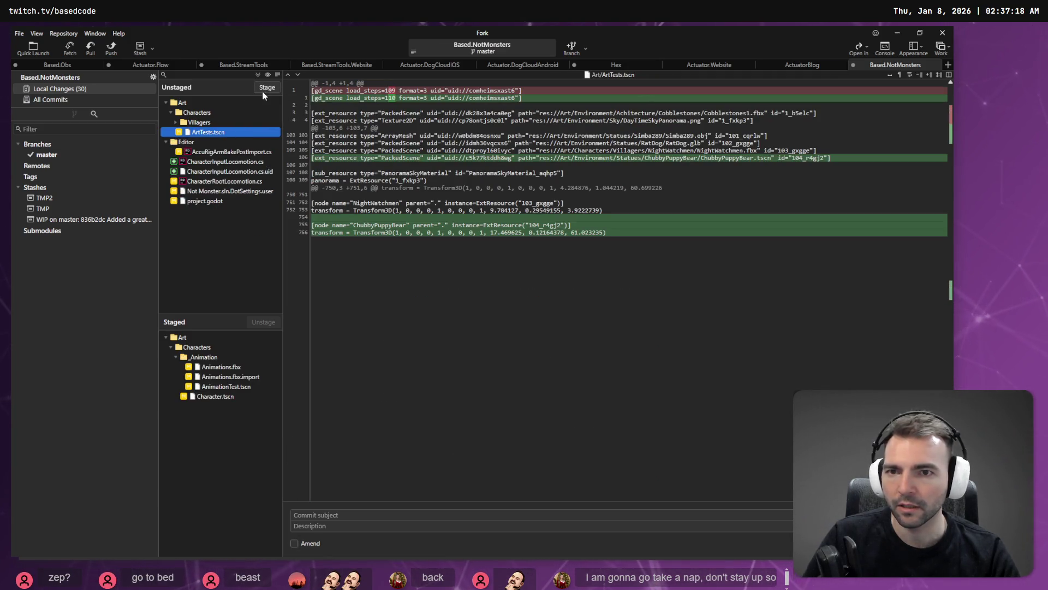
Review and stage AccuRigArmBakePostImport.cs, then view the CharacterRootLocomotion.cs diff
{"action": "left_click", "coordinate": [231, 152]}
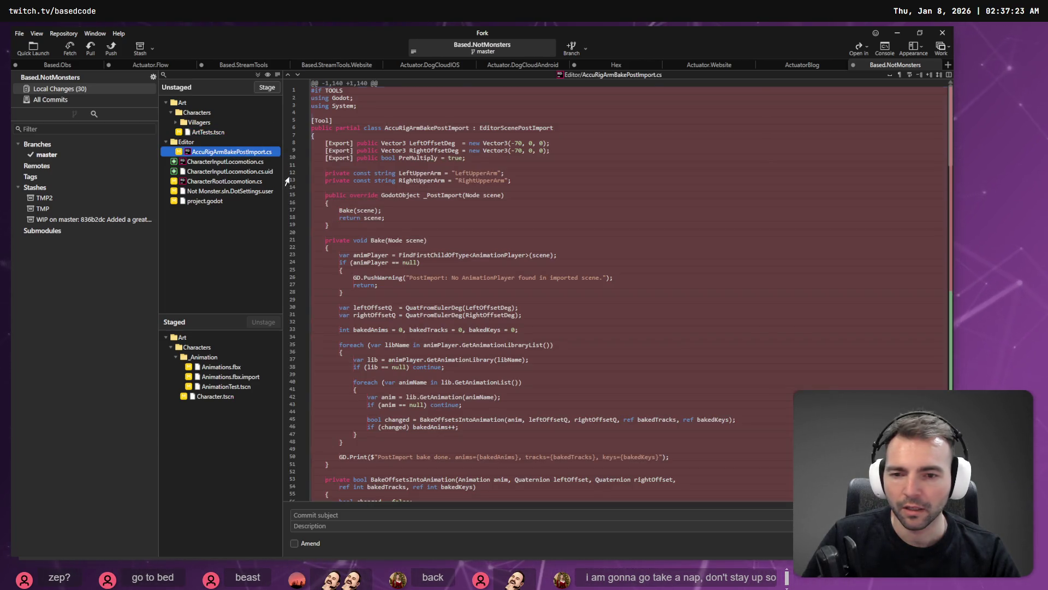
{"action": "scroll", "coordinate": [385, 251], "scroll_direction": "down", "scroll_amount": 15}
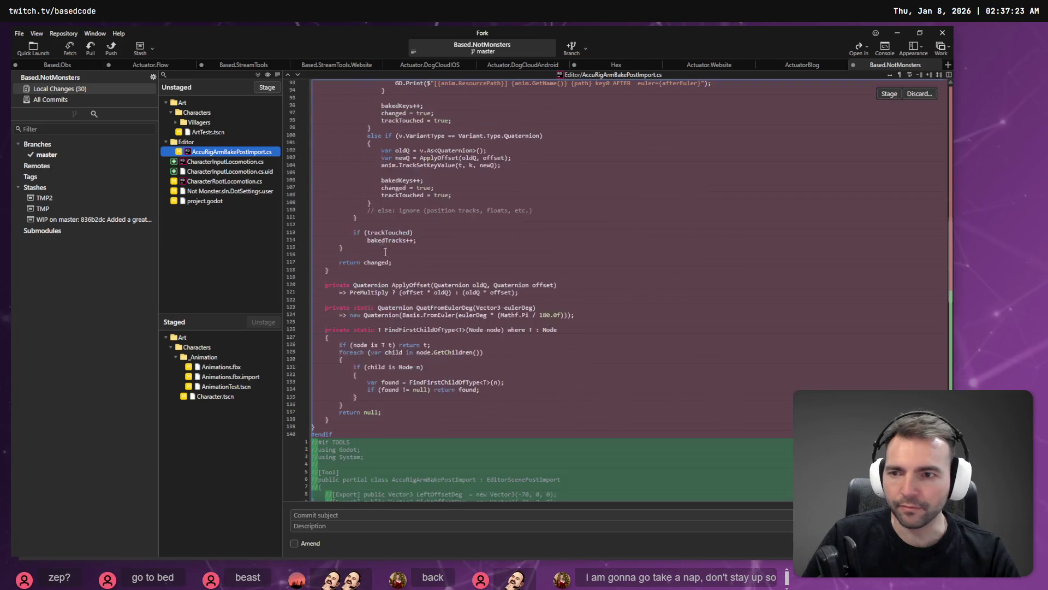
{"action": "left_click", "coordinate": [265, 88]}
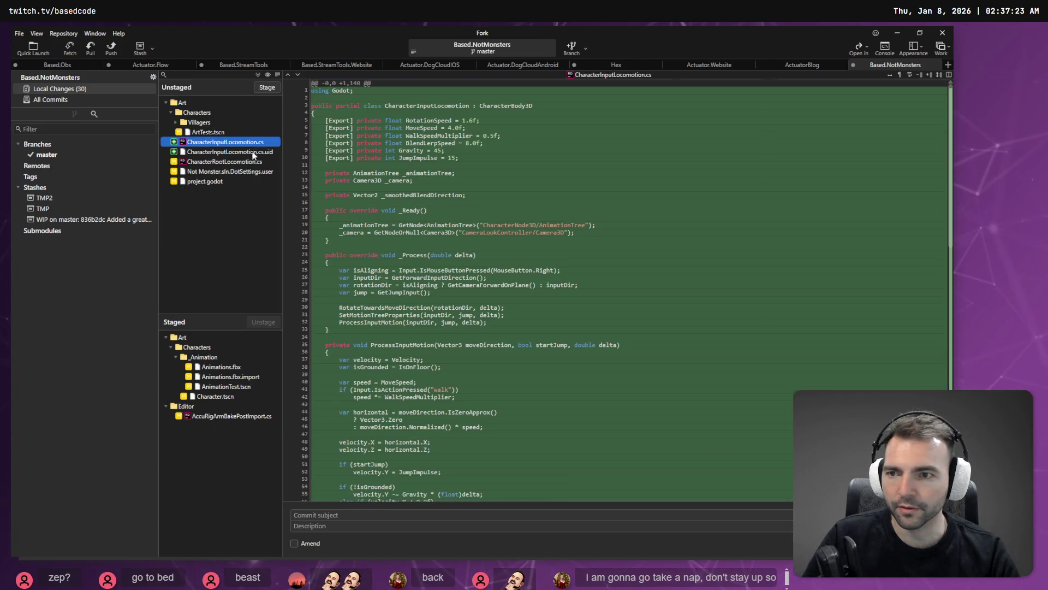
{"action": "left_click", "coordinate": [210, 162]}
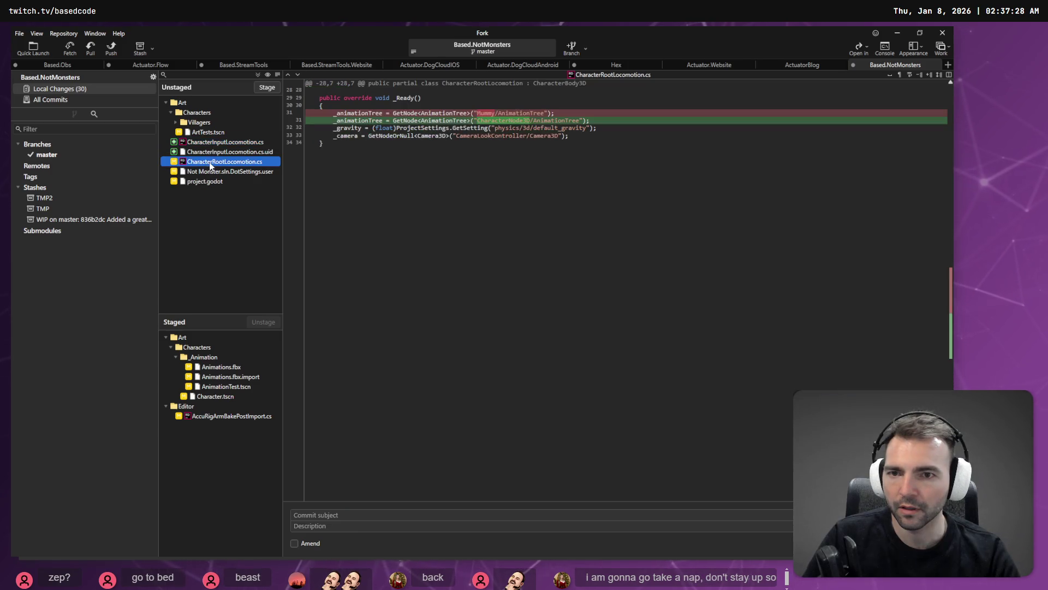
Freelook over the village's gallows, rooftops, farmland and windmill, then return to Fork
{"action": "key", "text": "alt+Tab"}
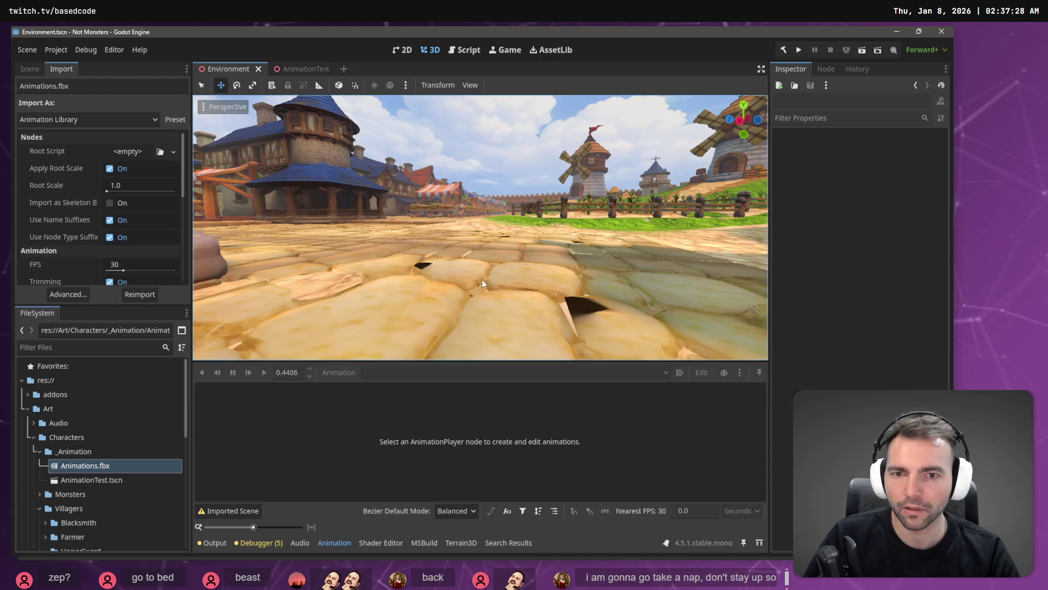
{"action": "mouse_move", "coordinate": [542, 233]}
{"action": "right_mouse_down"}
{"action": "mouse_move", "coordinate": [453, 237]}
{"action": "mouse_move", "coordinate": [448, 262]}
{"action": "mouse_move", "coordinate": [480, 283]}
{"action": "mouse_move", "coordinate": [524, 281]}
{"action": "right_mouse_up"}
{"action": "mouse_move", "coordinate": [481, 227]}
{"action": "right_mouse_down"}
{"action": "mouse_move", "coordinate": [393, 228]}
{"action": "mouse_move", "coordinate": [544, 232]}
{"action": "right_mouse_up"}
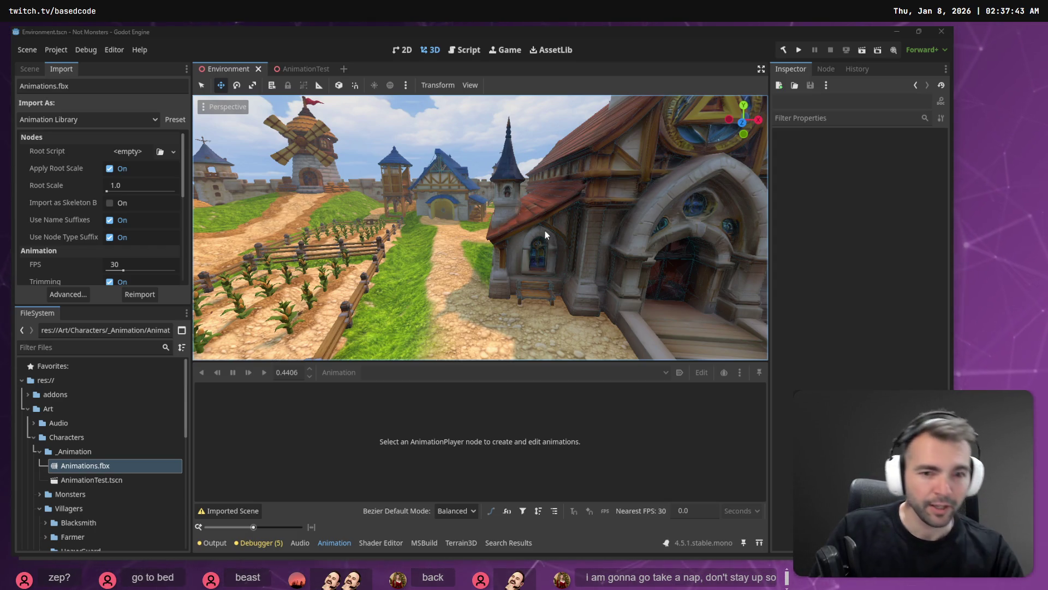
{"action": "key", "text": "alt+Tab"}
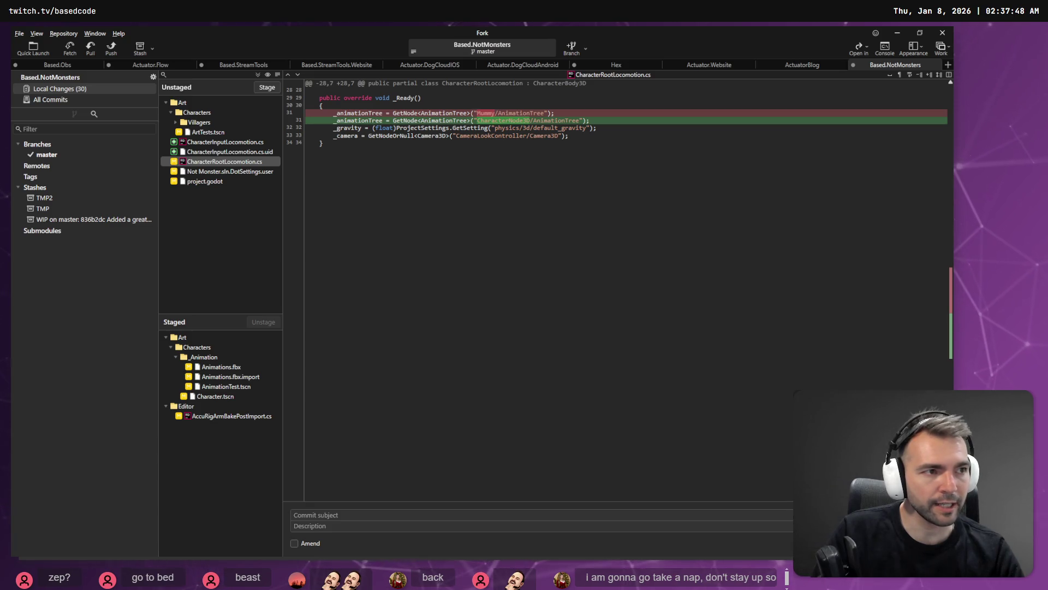
Back in Godot, reopen the AnimationTest scene and orbit around the running hooded character
{"action": "key", "text": "alt+Tab"}
{"action": "left_click", "coordinate": [74, 479]}
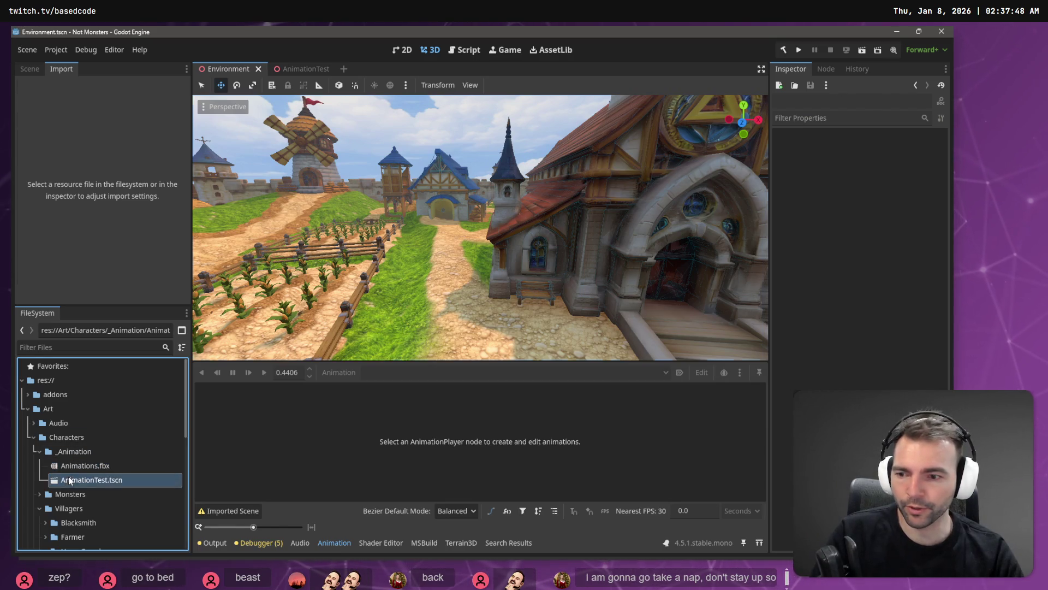
{"action": "left_click", "coordinate": [79, 464]}
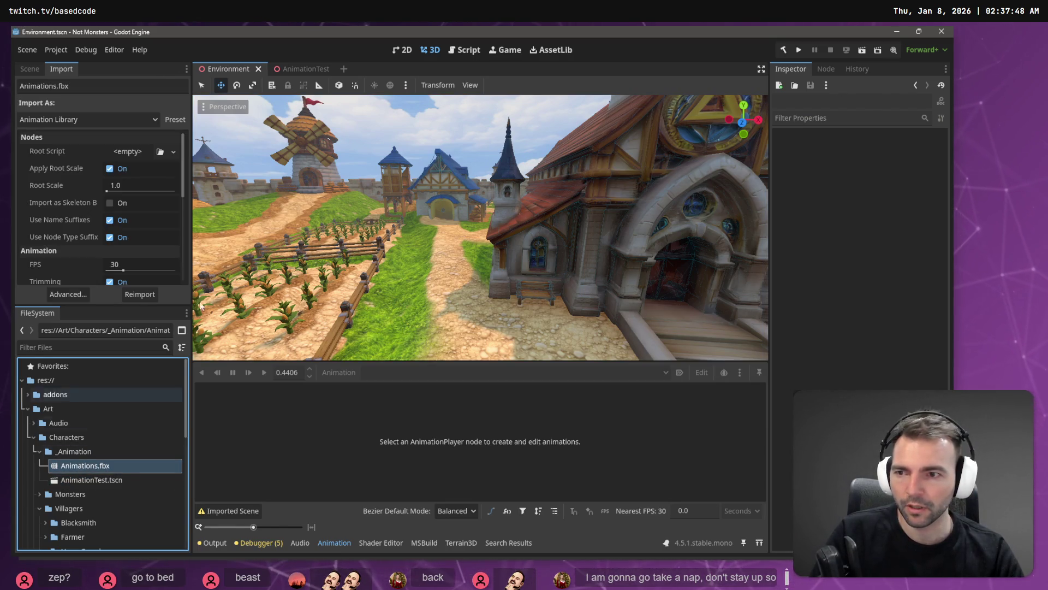
{"action": "left_click", "coordinate": [305, 68]}
{"action": "mouse_move", "coordinate": [463, 199]}
{"action": "middle_mouse_down"}
{"action": "mouse_move", "coordinate": [611, 216]}
{"action": "mouse_move", "coordinate": [568, 227]}
{"action": "middle_mouse_up"}
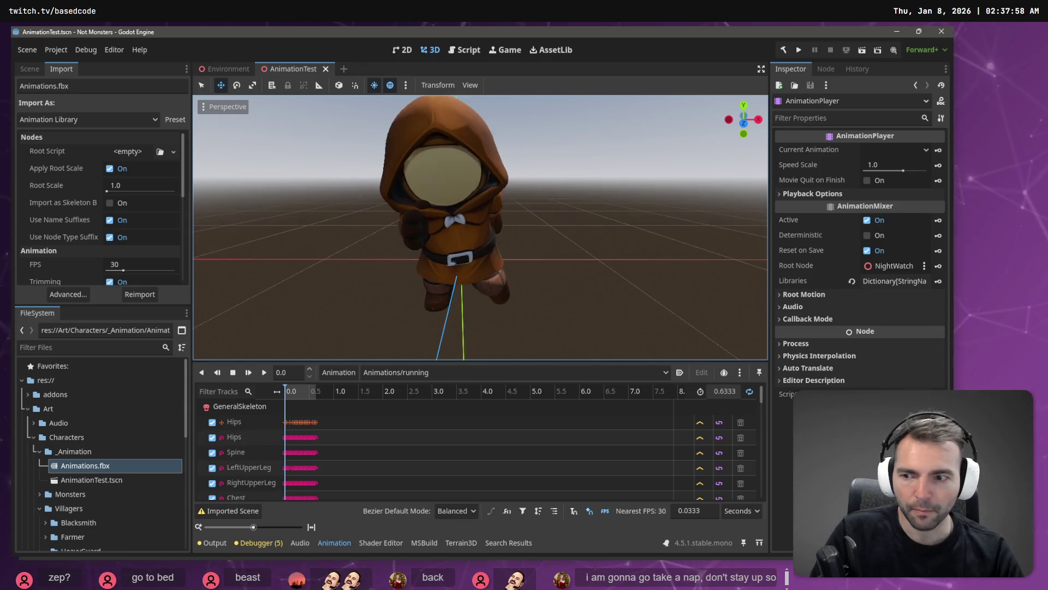
{"action": "scroll", "coordinate": [480, 227], "scroll_direction": "down", "scroll_amount": 3}
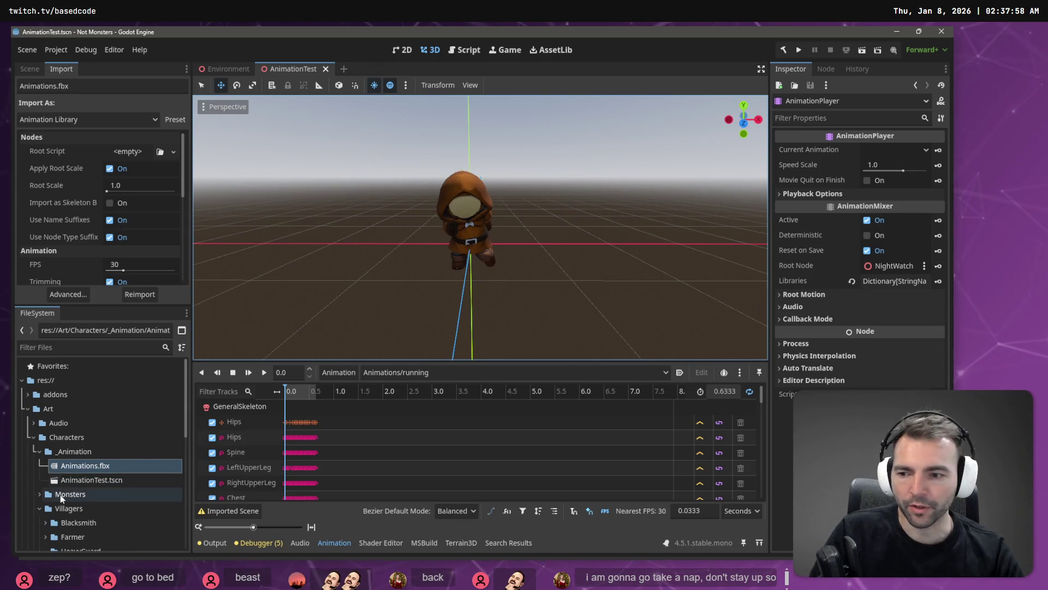
Expand the Monsters folder in FileSystem and show the scene's node tree
{"action": "left_click", "coordinate": [40, 494]}
{"action": "scroll", "coordinate": [39, 494], "scroll_direction": "down", "scroll_amount": 1}
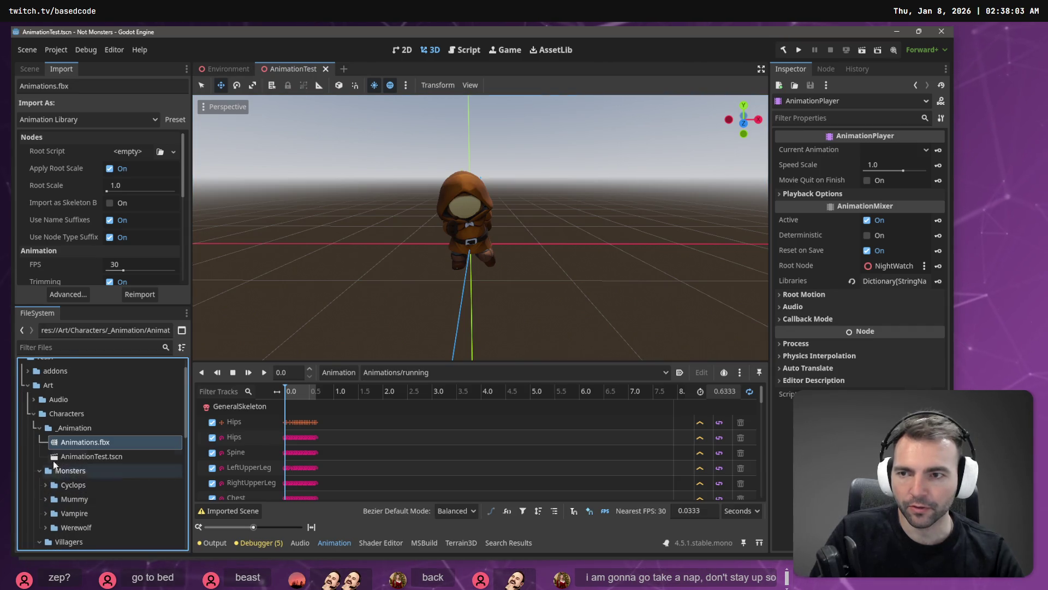
{"action": "left_click", "coordinate": [31, 69]}
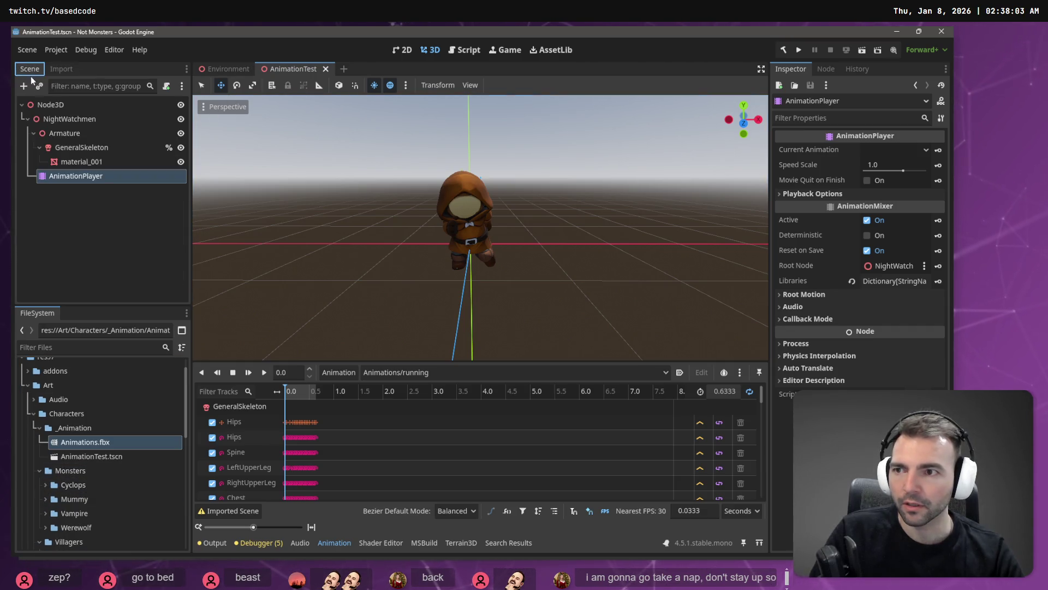
Replace the NightWatchmen node with Mummy.fbx and enable Editable Children on it
{"action": "left_click", "coordinate": [69, 118]}
{"action": "key", "text": "Delete"}
{"action": "left_click", "coordinate": [451, 304]}
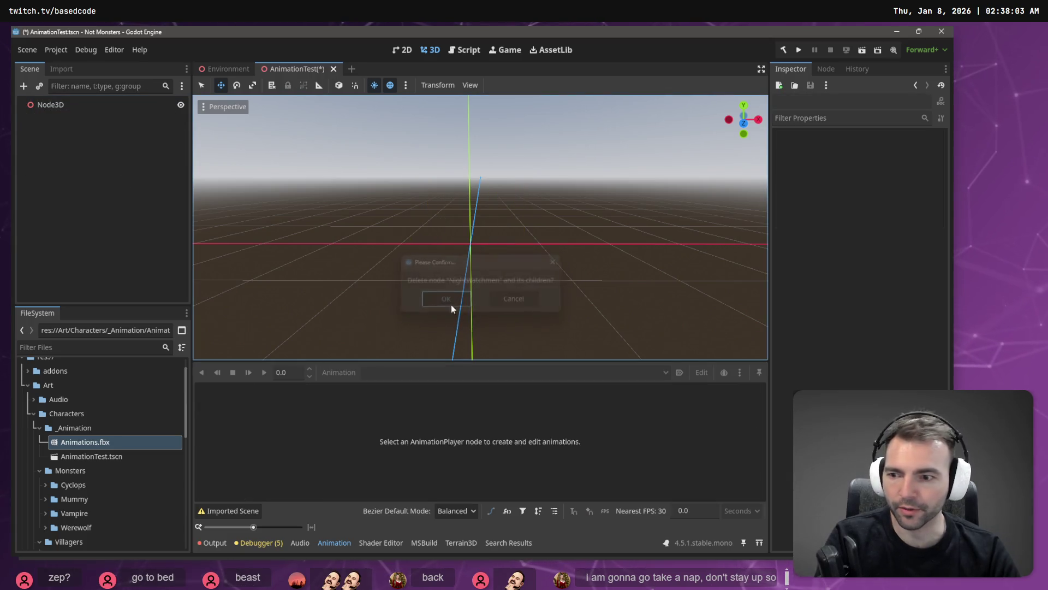
{"action": "left_click", "coordinate": [45, 499]}
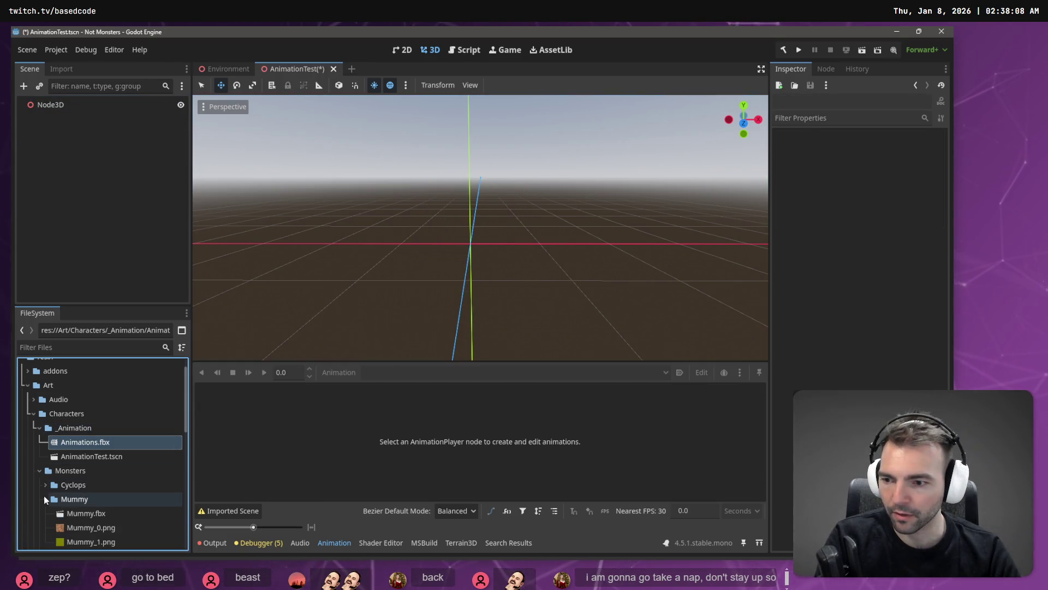
{"action": "scroll", "coordinate": [76, 495], "scroll_direction": "down", "scroll_amount": 1}
{"action": "mouse_move", "coordinate": [76, 495]}
{"action": "left_mouse_down"}
{"action": "mouse_move", "coordinate": [93, 234]}
{"action": "mouse_move", "coordinate": [73, 113]}
{"action": "left_mouse_up"}
{"action": "right_click", "coordinate": [74, 116]}
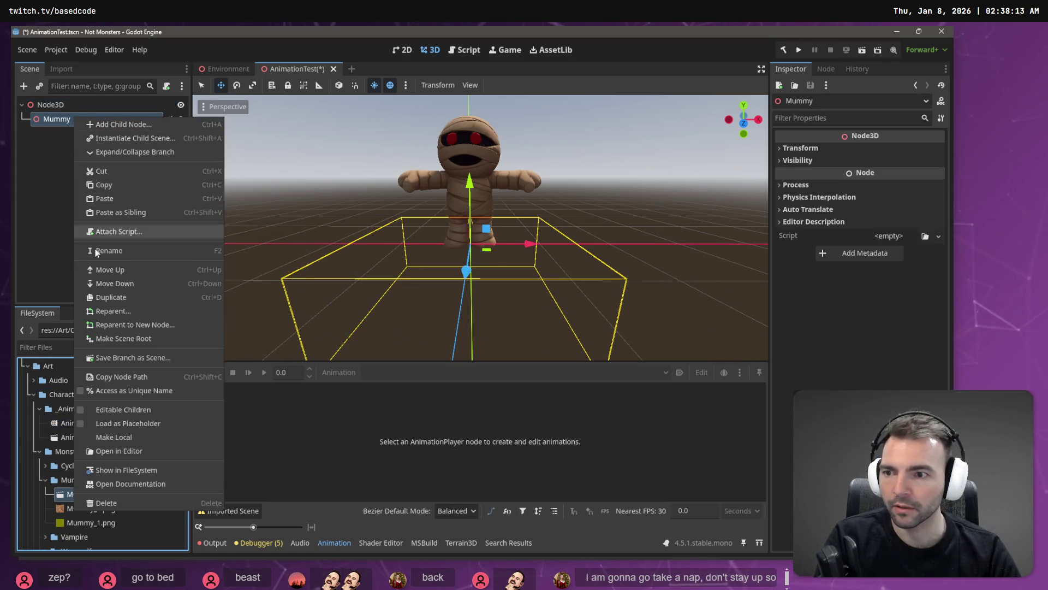
{"action": "left_click", "coordinate": [139, 435]}
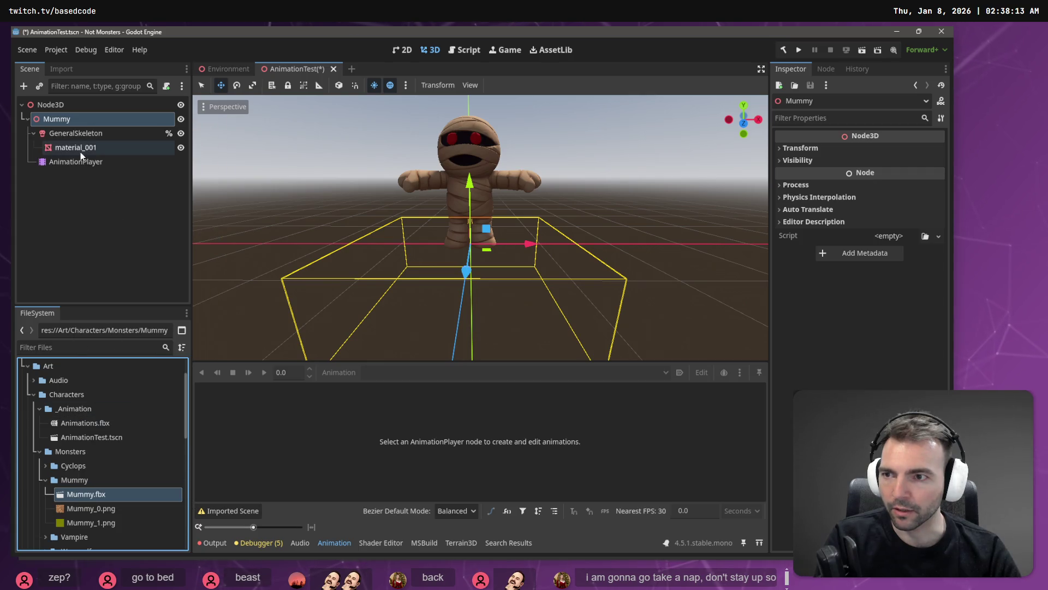
Load the Animations.fbx library into the Mummy's AnimationPlayer via Manage Animations
{"action": "left_click", "coordinate": [79, 163]}
{"action": "left_click", "coordinate": [388, 372]}
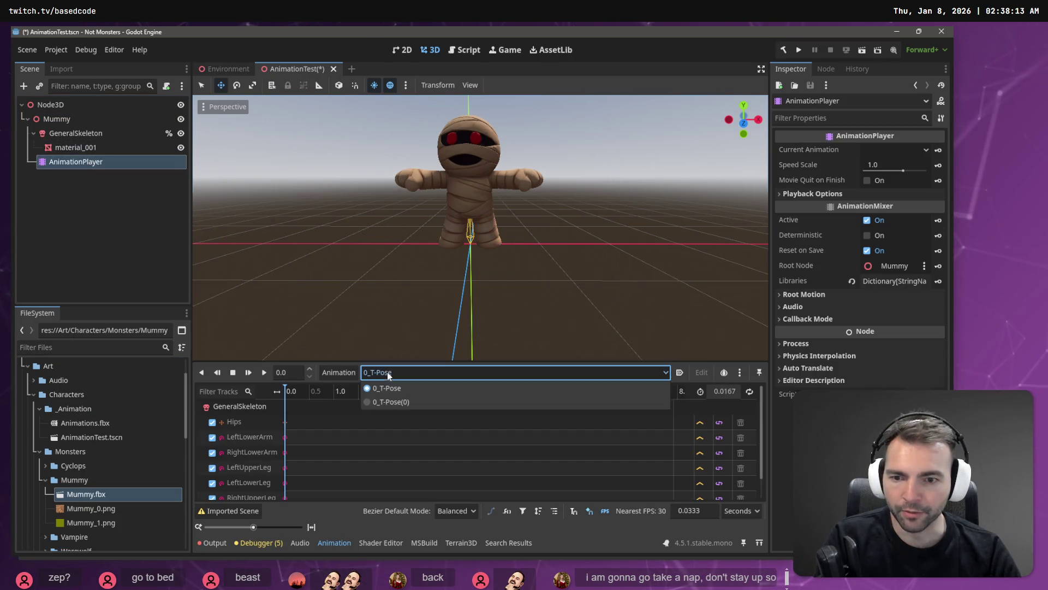
{"action": "left_click", "coordinate": [338, 372]}
{"action": "left_click", "coordinate": [338, 372]}
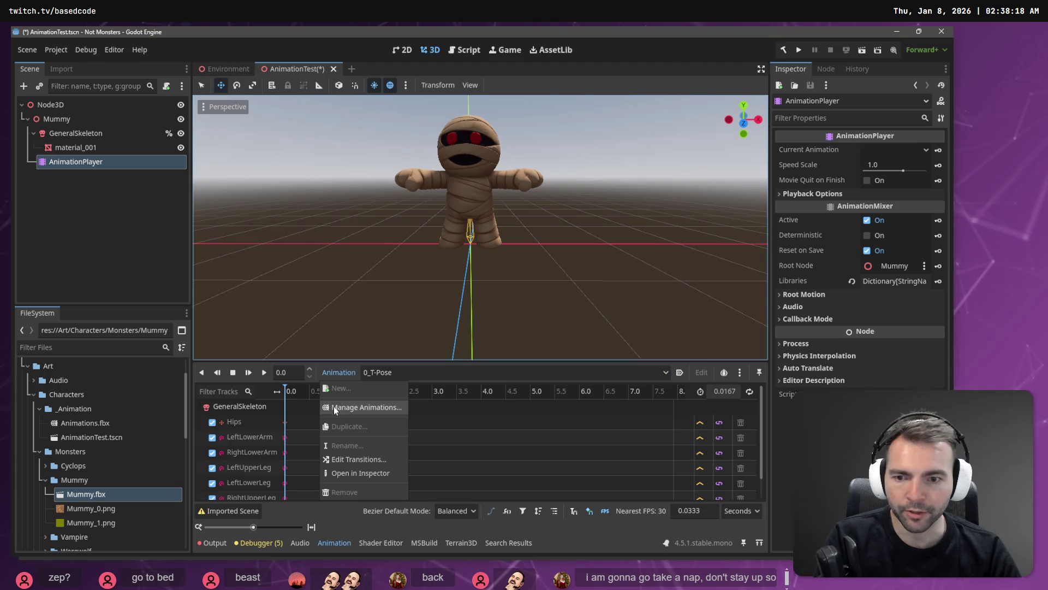
{"action": "left_click", "coordinate": [351, 408]}
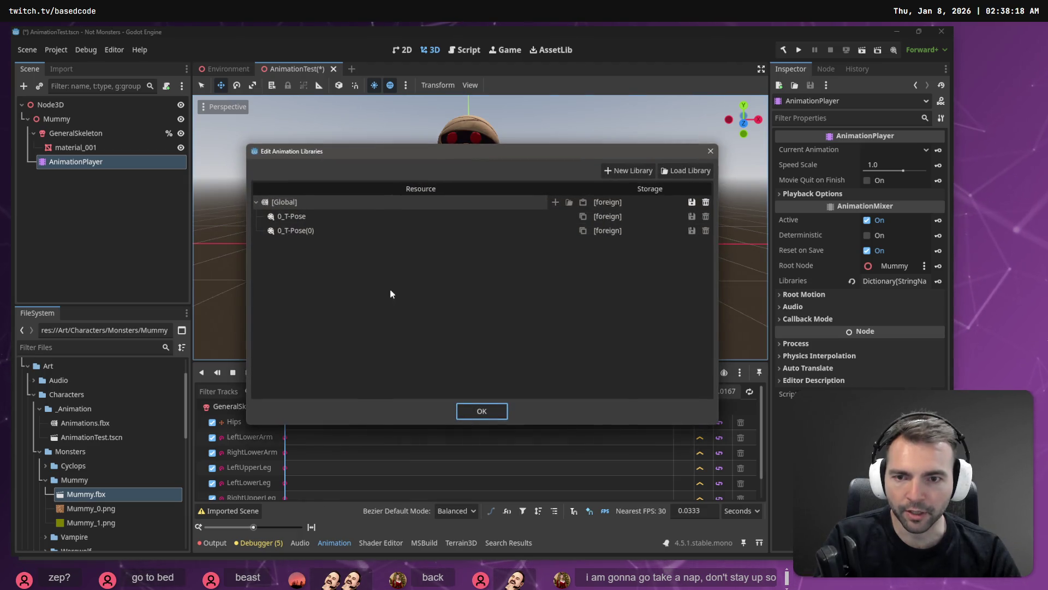
{"action": "left_click", "coordinate": [683, 170]}
{"action": "double_click", "coordinate": [213, 137]}
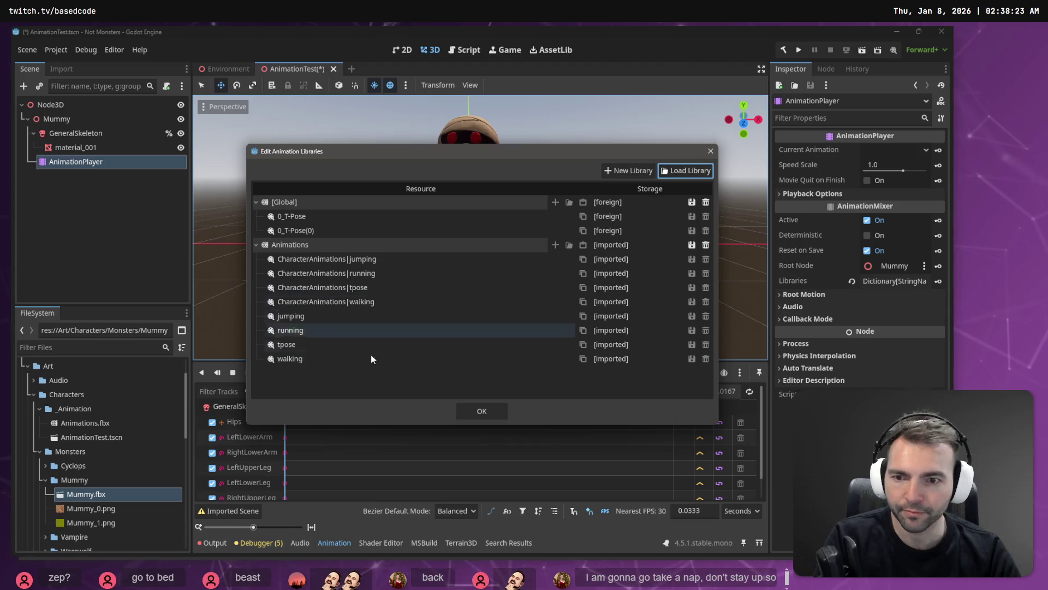
{"action": "left_click", "coordinate": [469, 409]}
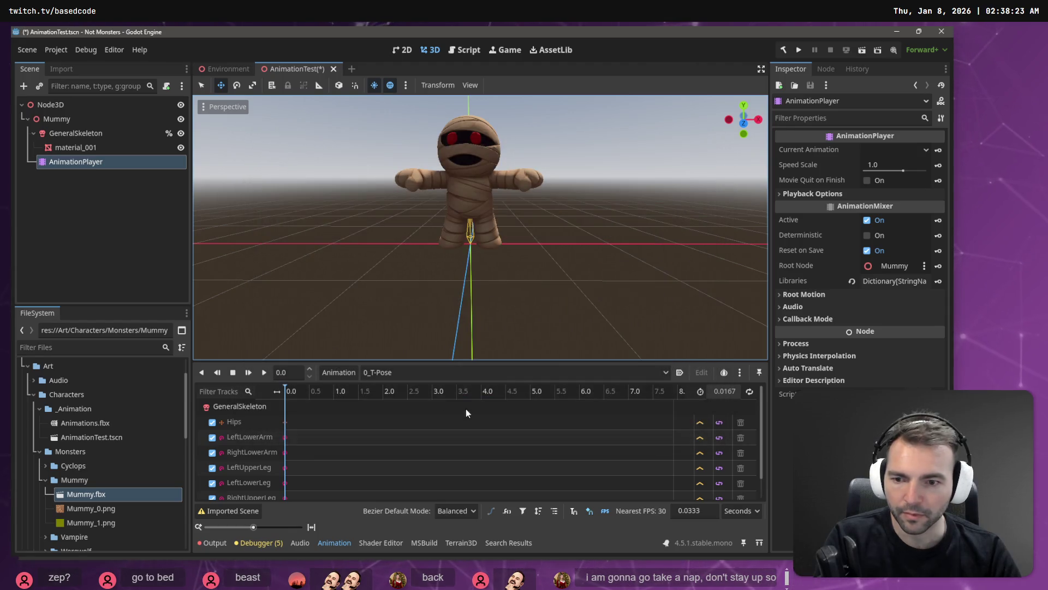
Set the Mummy's animation to Animations/jumping and play it
{"action": "left_click", "coordinate": [382, 376]}
{"action": "left_click", "coordinate": [430, 487]}
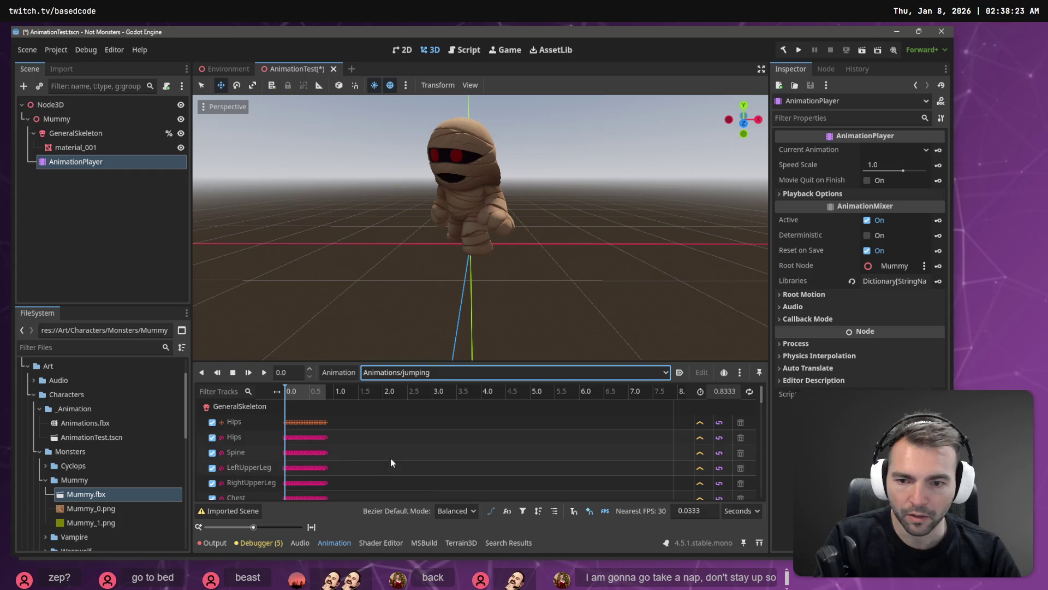
{"action": "left_click", "coordinate": [426, 370]}
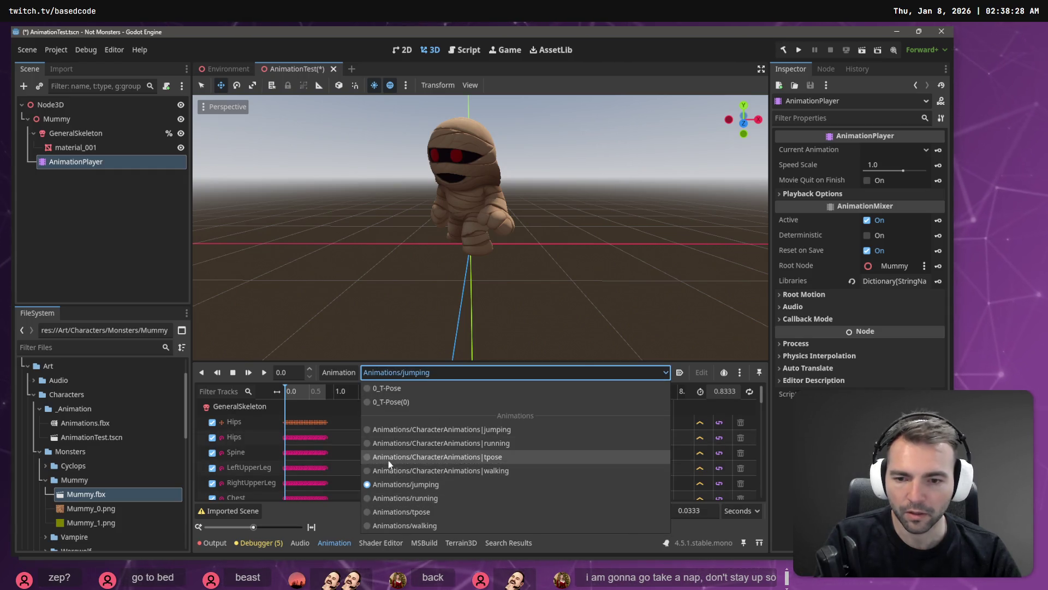
{"action": "left_click", "coordinate": [411, 483]}
{"action": "left_click", "coordinate": [264, 372]}
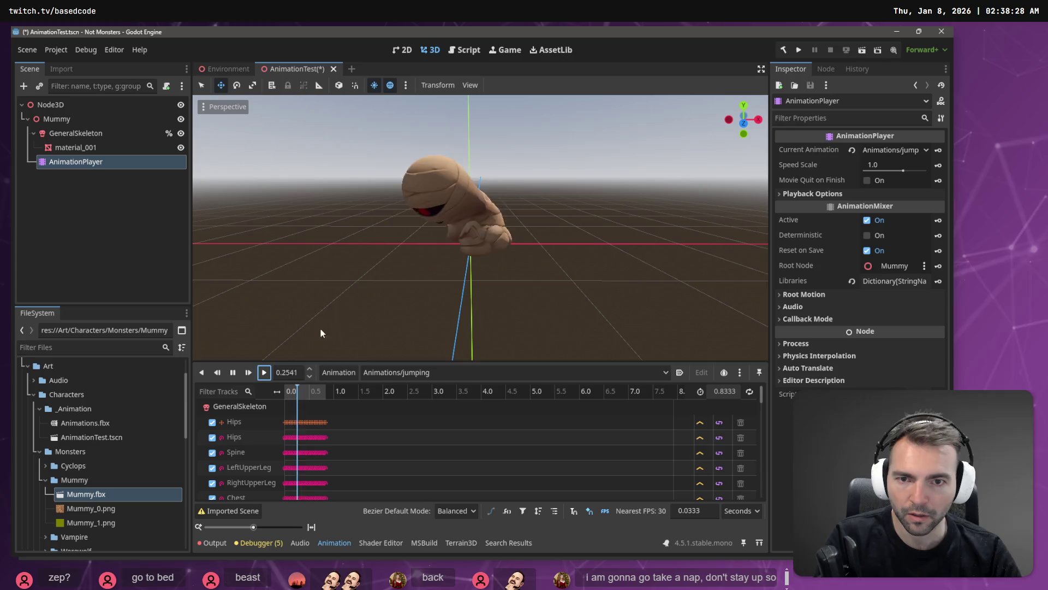
Switch to Animations/running, play it, orbit the view, then start a new empty scene
{"action": "left_click", "coordinate": [381, 372]}
{"action": "left_click", "coordinate": [406, 502]}
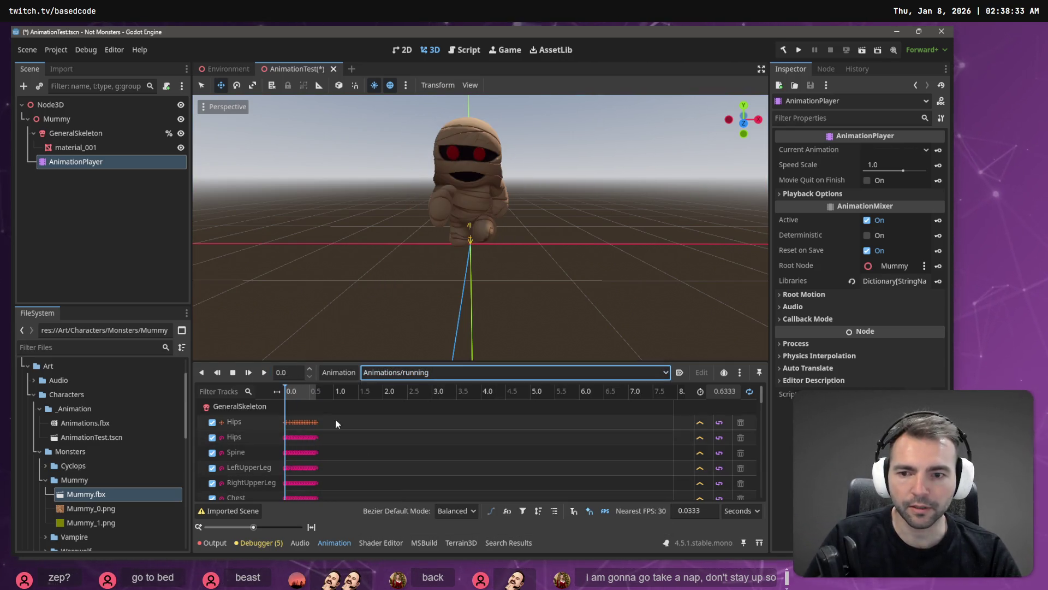
{"action": "left_click", "coordinate": [263, 372]}
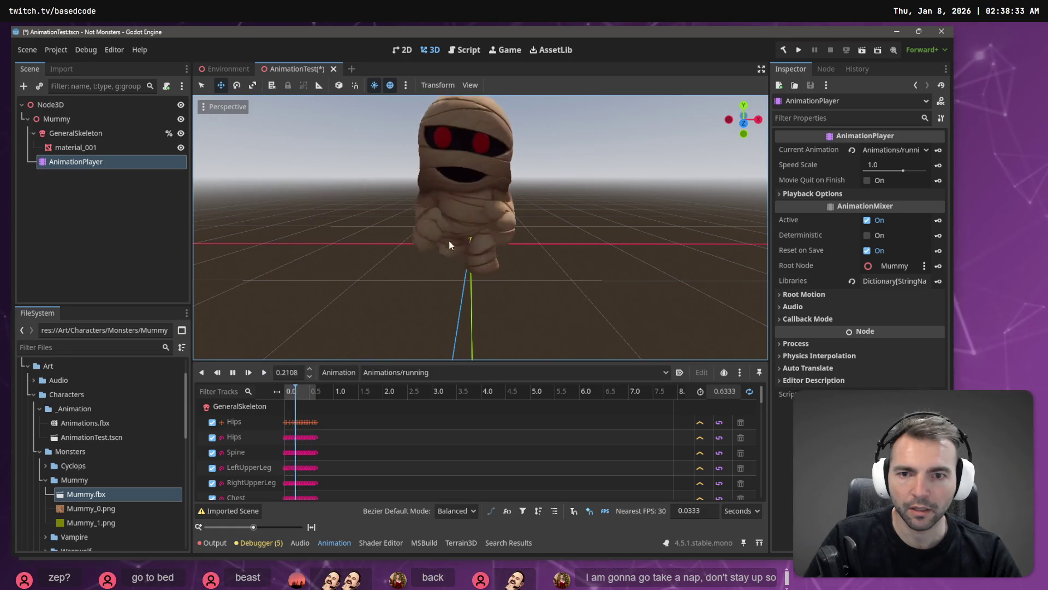
{"action": "right_click_drag", "start_coordinate": [450, 245], "coordinate": [513, 228]}
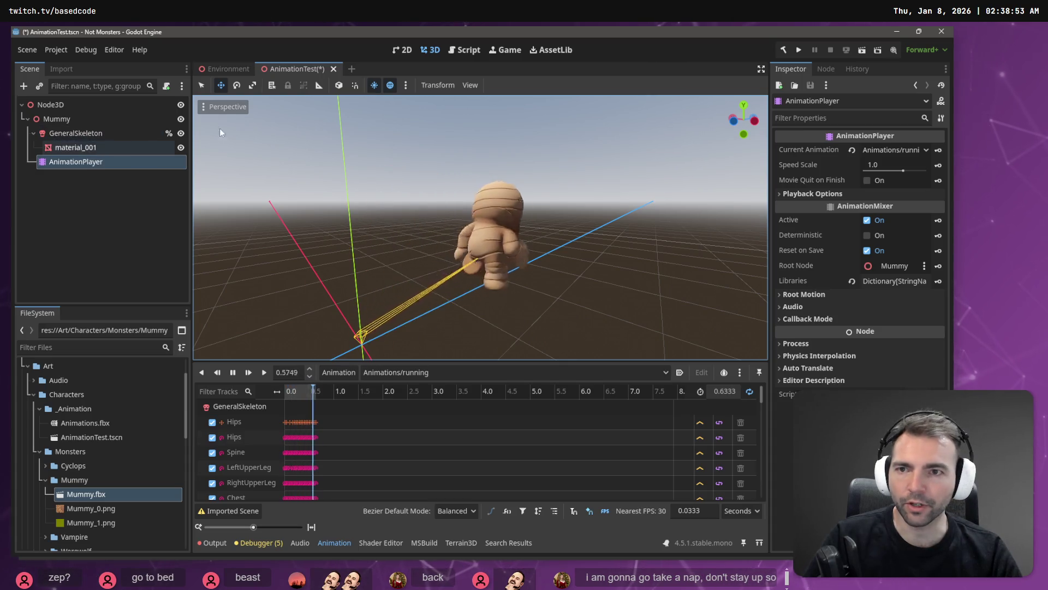
{"action": "left_click", "coordinate": [352, 69]}
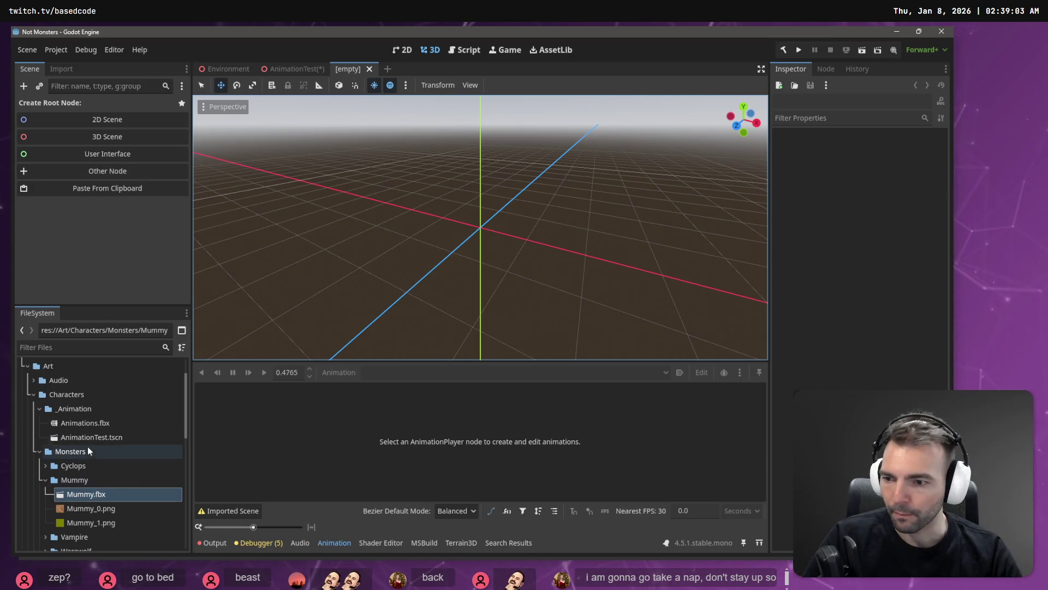
Give the new scene a 3D Scene (Node3D) root node
{"action": "scroll", "coordinate": [89, 450], "scroll_direction": "down", "scroll_amount": 8}
{"action": "mouse_move", "coordinate": [96, 485]}
{"action": "left_mouse_down"}
{"action": "mouse_move", "coordinate": [121, 282]}
{"action": "mouse_move", "coordinate": [78, 60]}
{"action": "left_mouse_up"}
{"action": "left_click", "coordinate": [60, 70]}
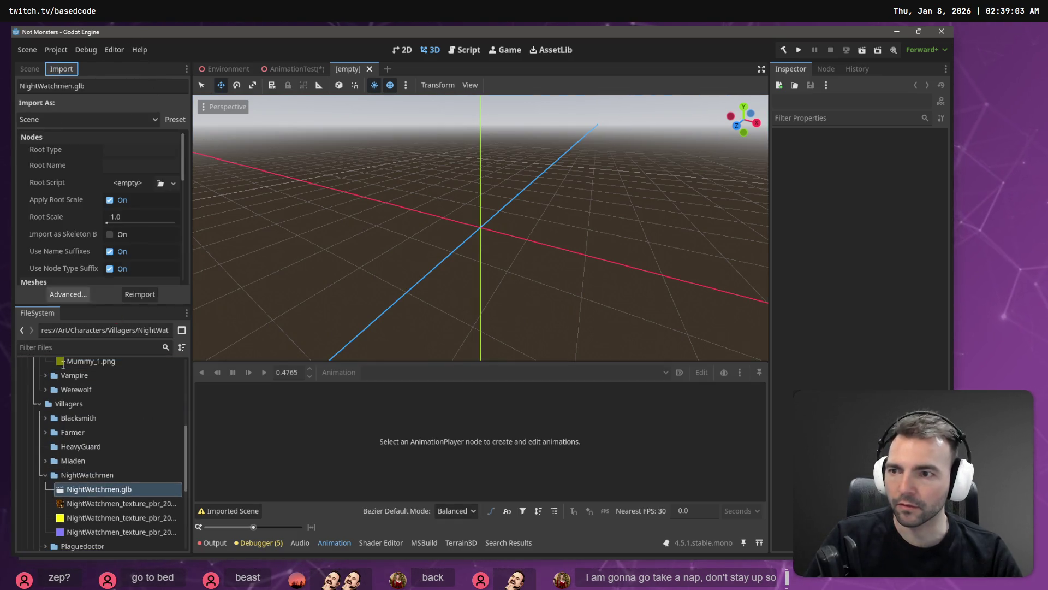
{"action": "left_click", "coordinate": [36, 68]}
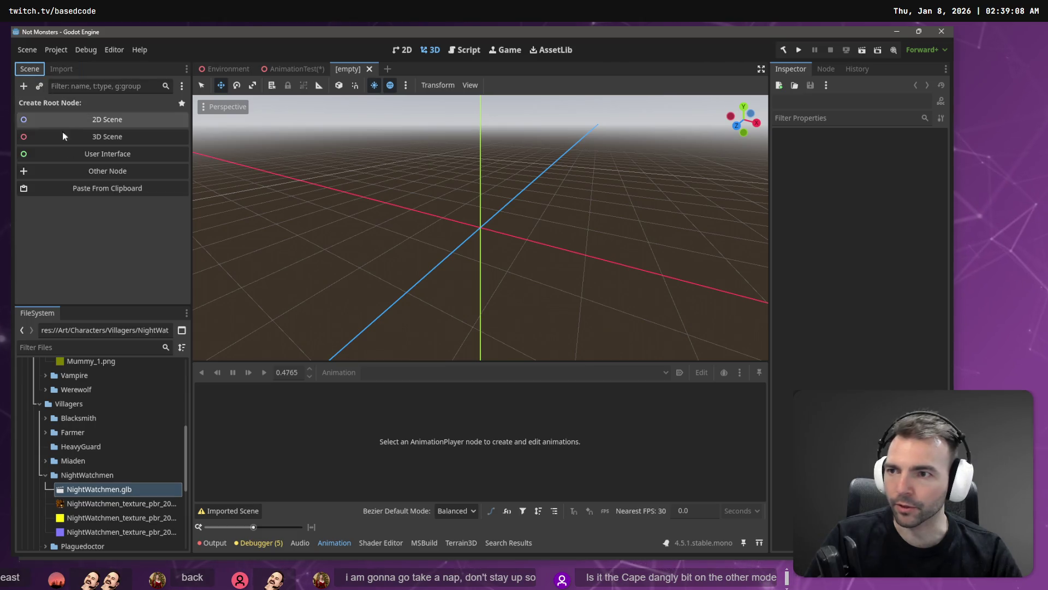
{"action": "left_click", "coordinate": [109, 141]}
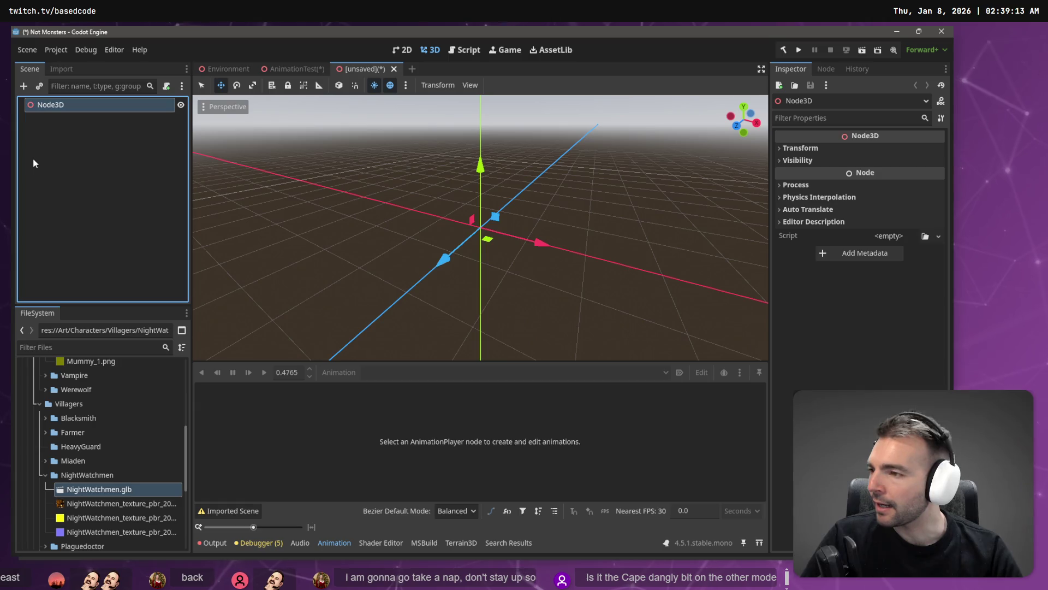
Add NightWatchmen.glb as a child of Node3D and orbit to a front three-quarter view
{"action": "left_click_drag", "start_coordinate": [86, 489], "coordinate": [83, 150]}
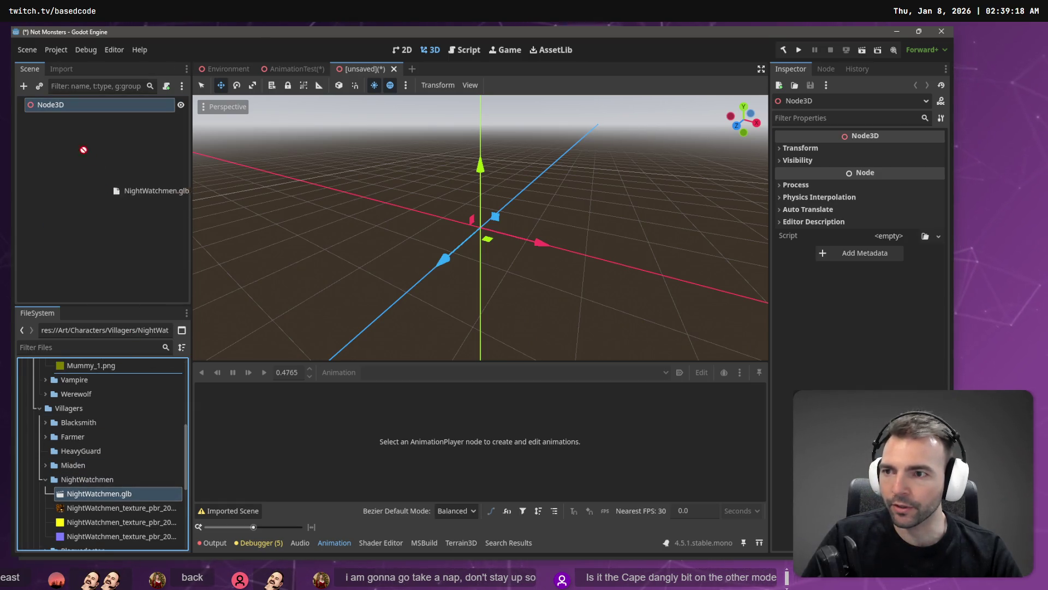
{"action": "left_click_drag", "start_coordinate": [61, 108], "coordinate": [61, 109]}
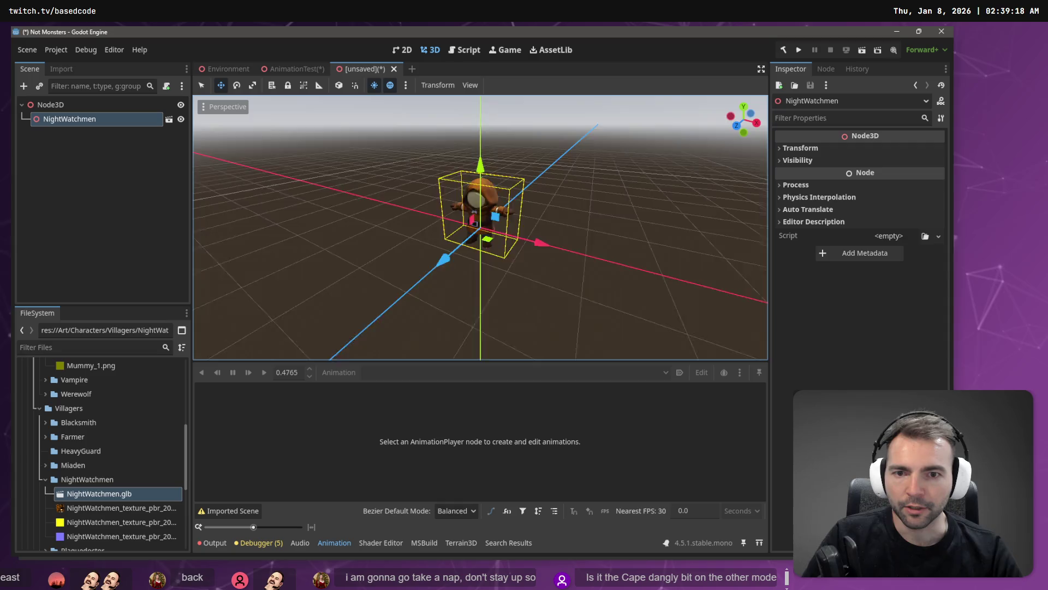
{"action": "mouse_move", "coordinate": [480, 230]}
{"action": "middle_mouse_down"}
{"action": "mouse_move", "coordinate": [502, 191]}
{"action": "mouse_move", "coordinate": [491, 234]}
{"action": "middle_mouse_up"}
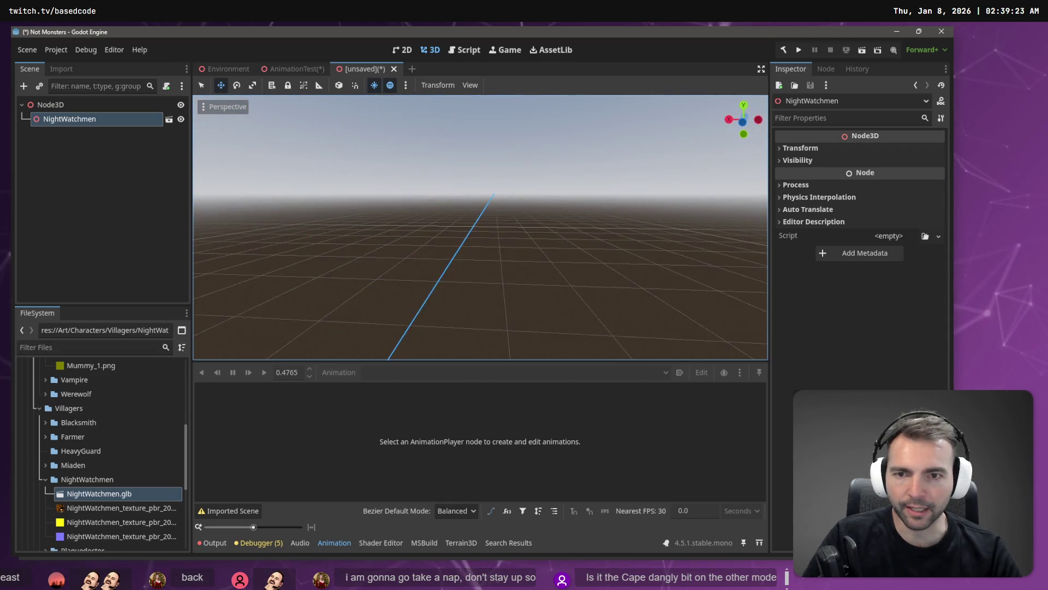
{"action": "mouse_move", "coordinate": [480, 229]}
{"action": "right_mouse_down"}
{"action": "mouse_move", "coordinate": [497, 213]}
{"action": "mouse_move", "coordinate": [491, 229]}
{"action": "right_mouse_up"}
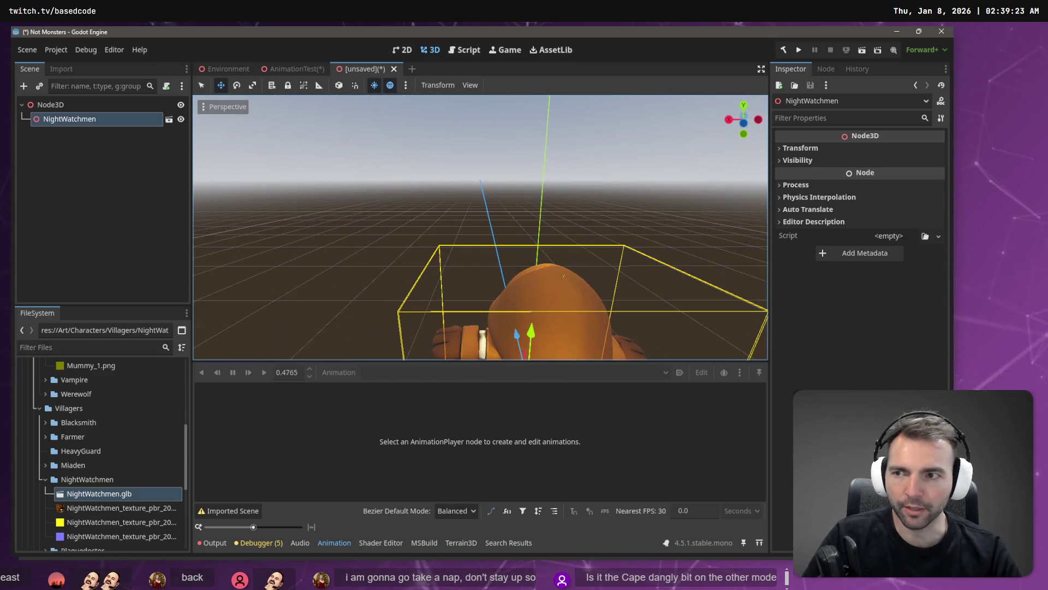
{"action": "scroll", "coordinate": [480, 227], "scroll_direction": "down", "scroll_amount": 3}
{"action": "middle_click_drag", "start_coordinate": [528, 229], "coordinate": [636, 241]}
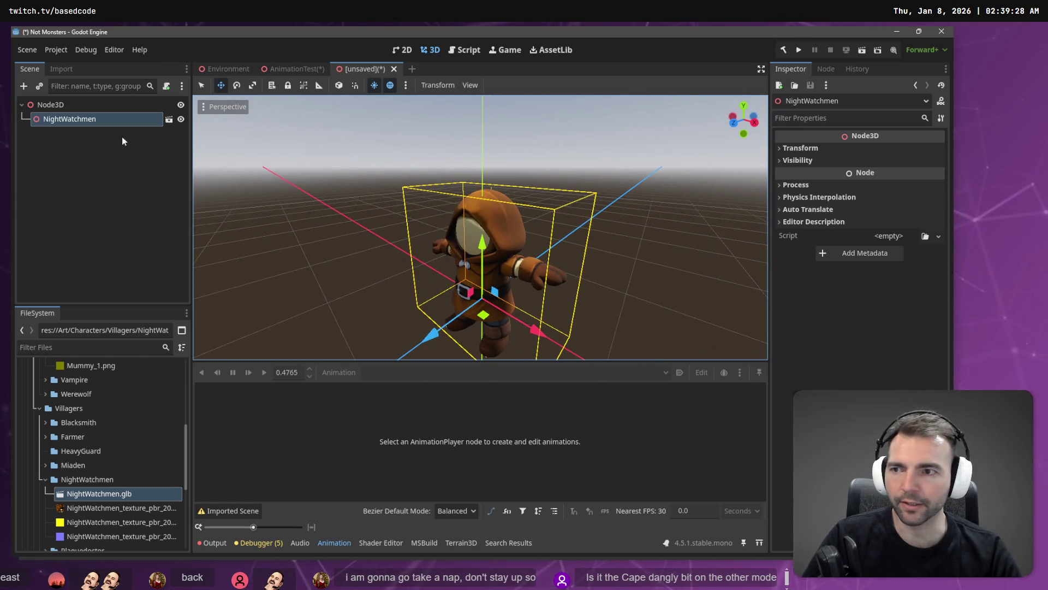
Make the NightWatchmen node local to expose Armature, GeneralSkeleton and AnimationPlayer
{"action": "right_click", "coordinate": [99, 123]}
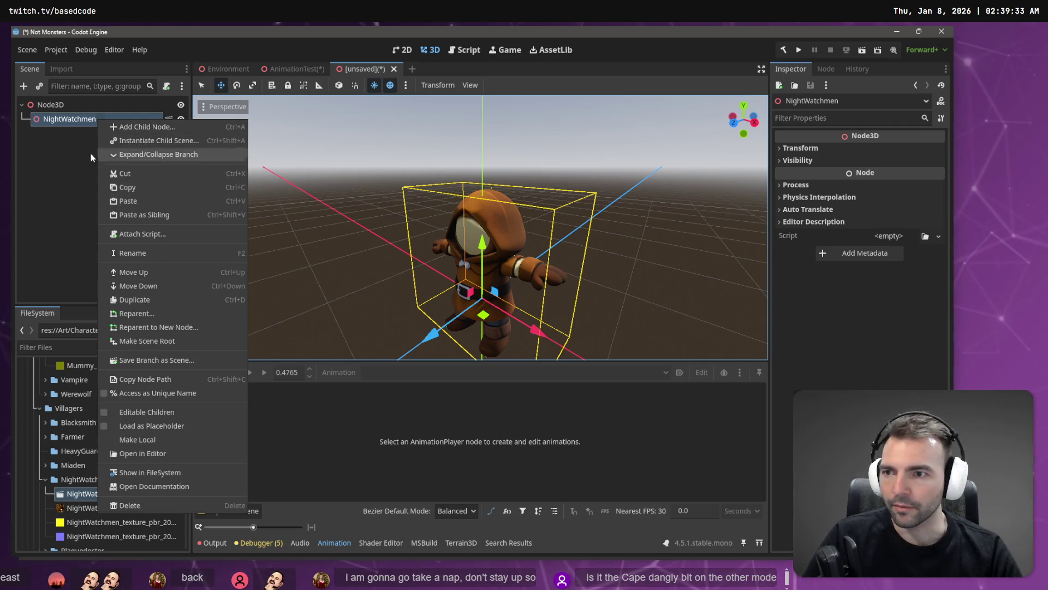
{"action": "left_click", "coordinate": [50, 120]}
{"action": "right_click", "coordinate": [70, 128]}
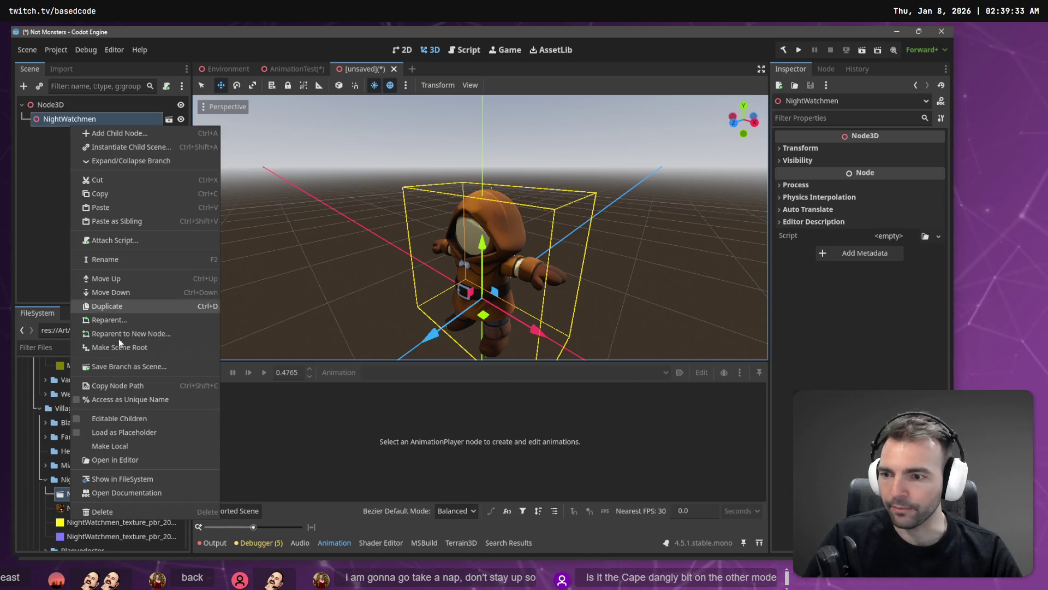
{"action": "left_click", "coordinate": [142, 446]}
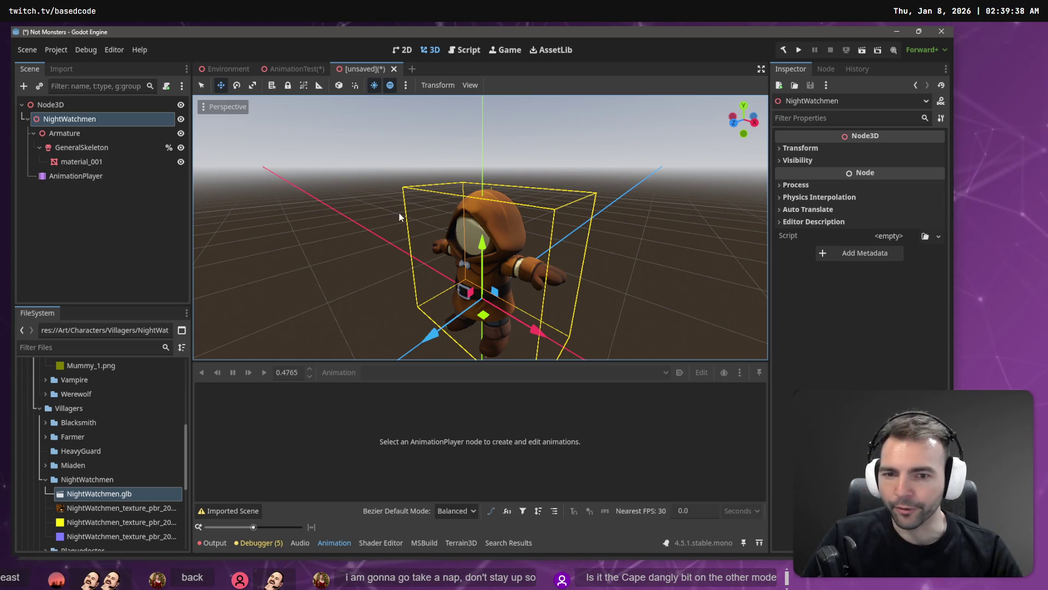
Set NightWatchmen's AnimationPlayer to the shared Animations/running clip via the libraries manager
{"action": "left_click", "coordinate": [65, 177]}
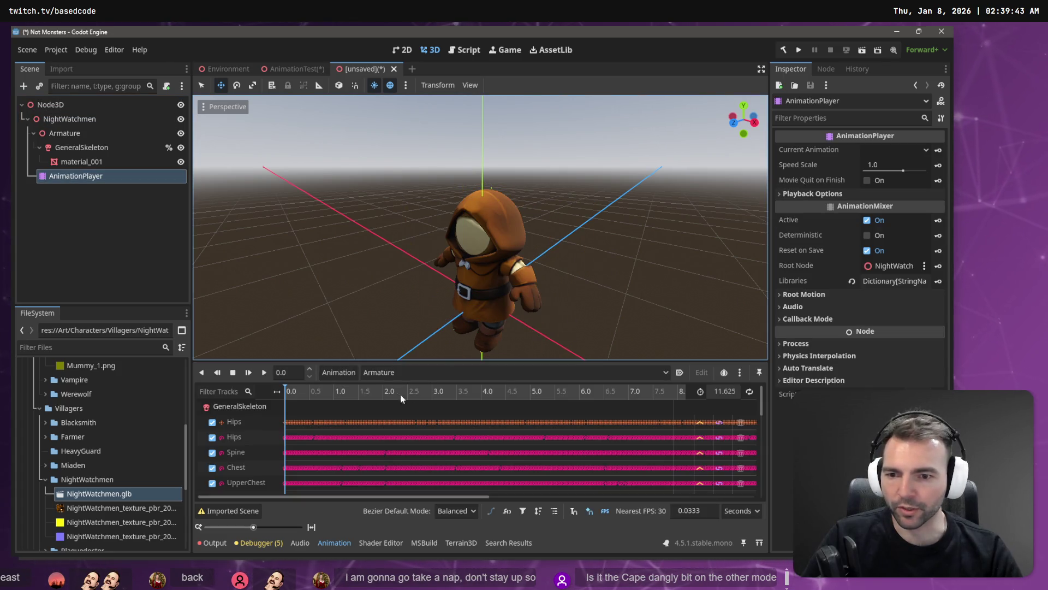
{"action": "left_click", "coordinate": [418, 375]}
{"action": "left_click", "coordinate": [338, 372]}
{"action": "left_click", "coordinate": [338, 372]}
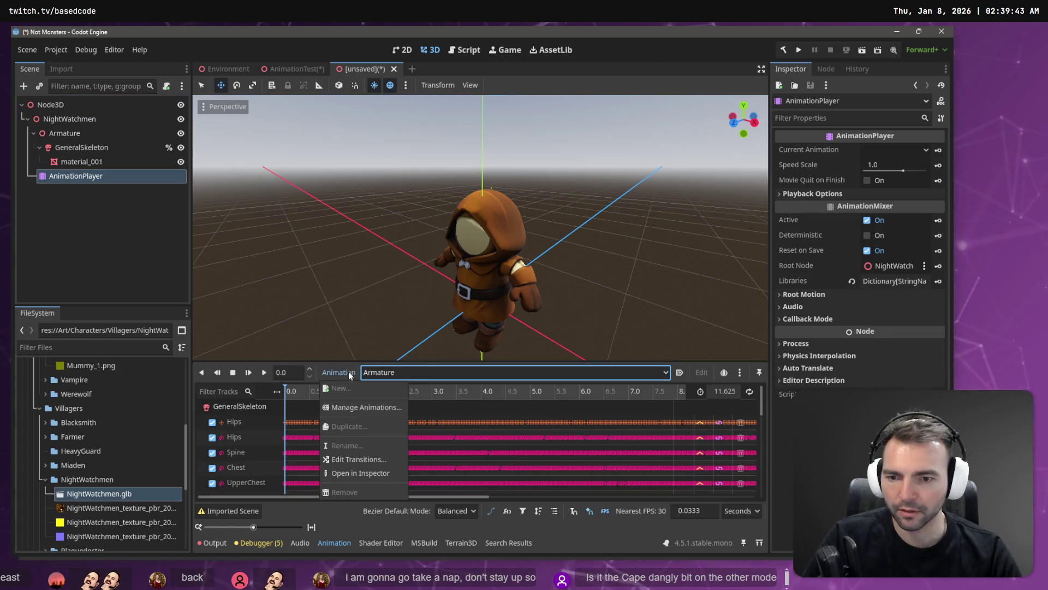
{"action": "left_click", "coordinate": [366, 406]}
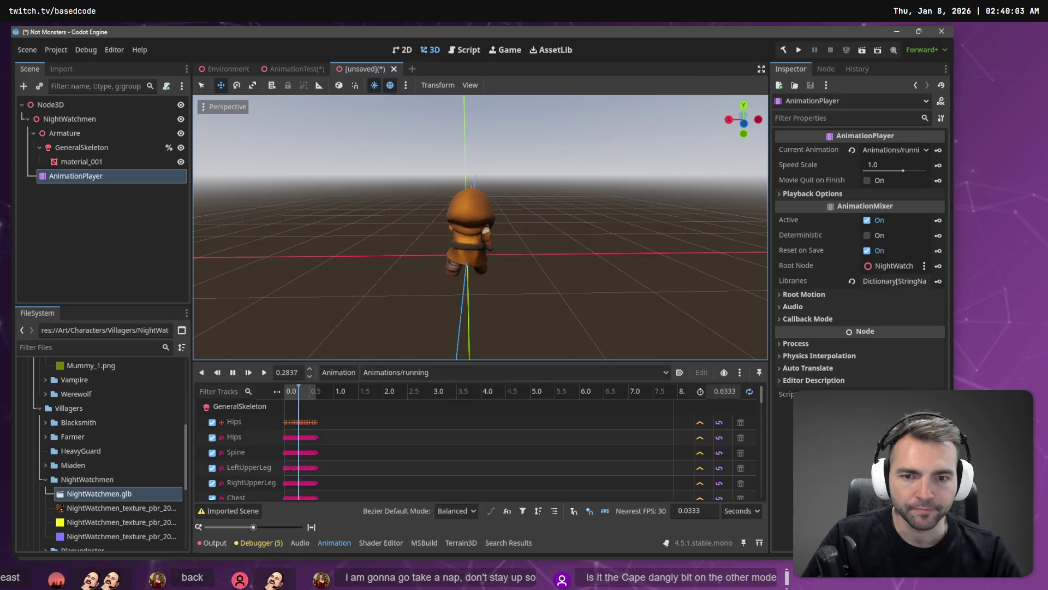
{"action": "scroll", "coordinate": [571, 268], "scroll_direction": "up", "scroll_amount": 4}
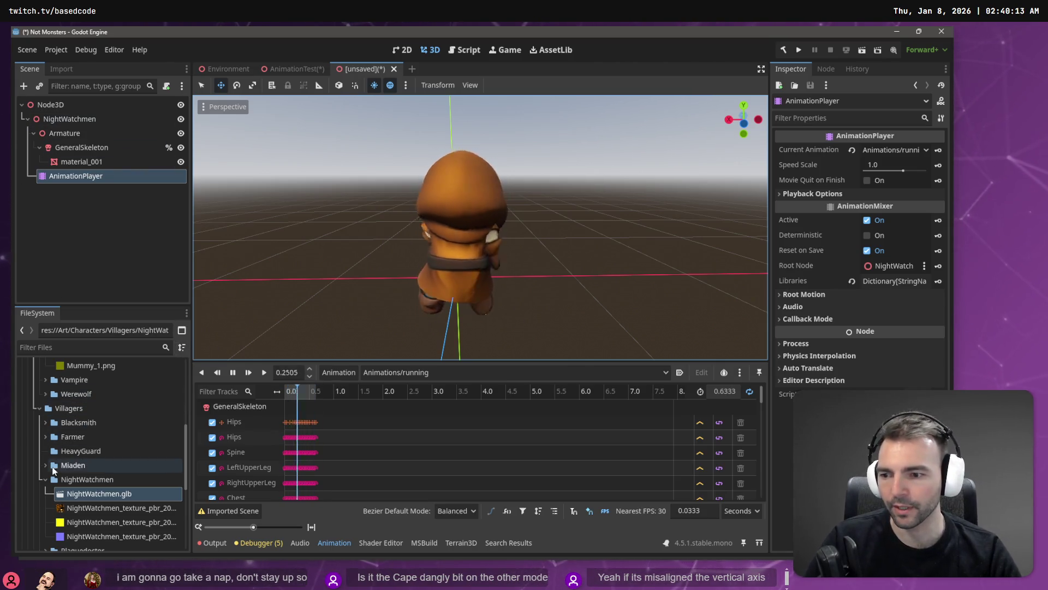
Expand the Miaden and Farmer folders in the FileSystem dock
{"action": "left_click", "coordinate": [41, 464]}
{"action": "scroll", "coordinate": [44, 463], "scroll_direction": "down", "scroll_amount": 1}
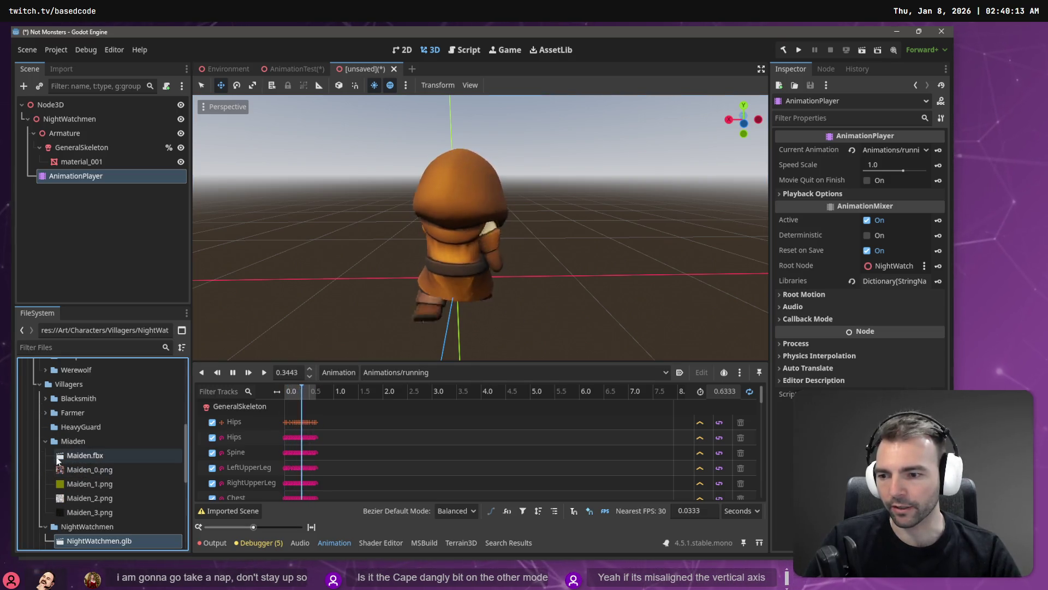
{"action": "left_click", "coordinate": [45, 413]}
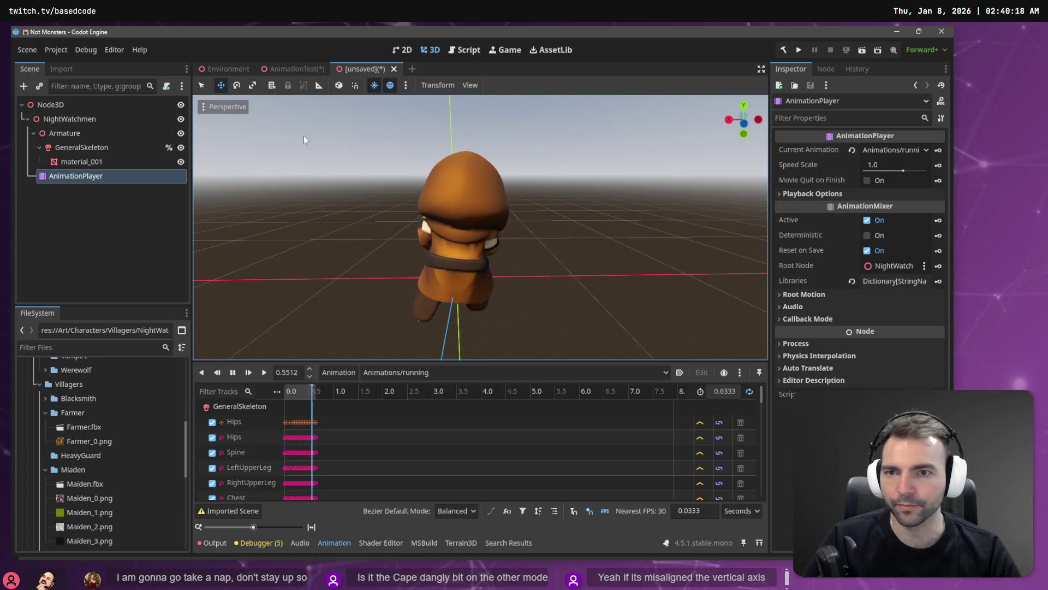
Create a new 3D scene with the Farmer model under Node3D, made local
{"action": "key", "text": "ctrl+n"}
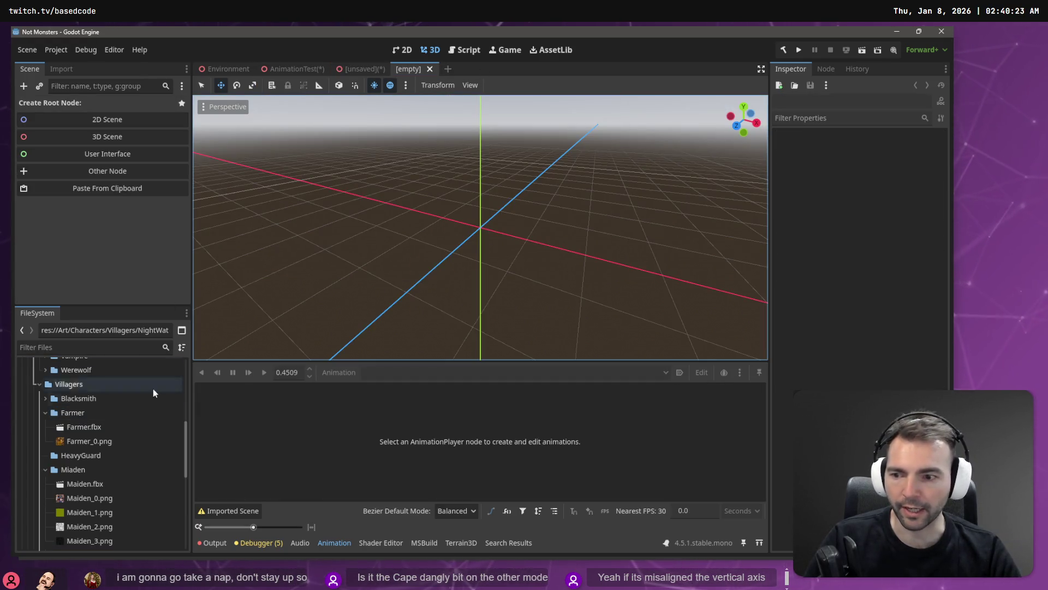
{"action": "left_click", "coordinate": [111, 137]}
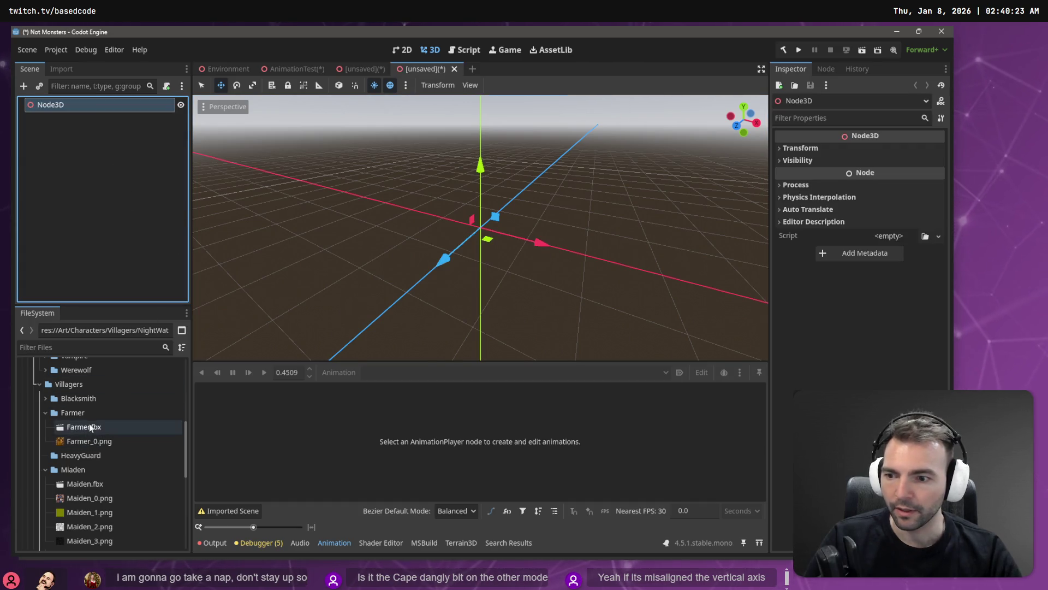
{"action": "left_click_drag", "start_coordinate": [90, 426], "coordinate": [71, 117]}
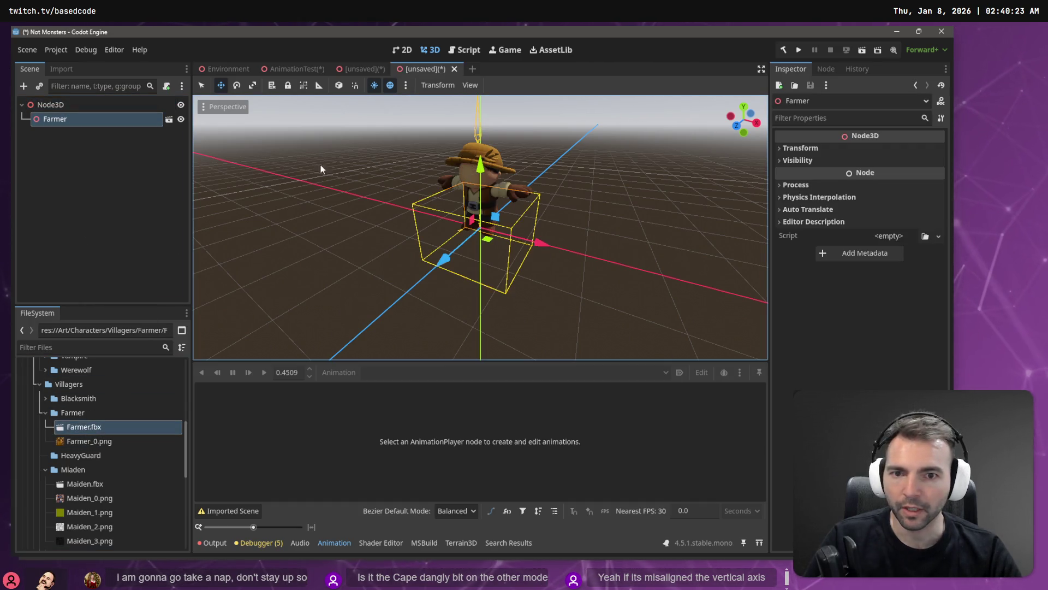
{"action": "left_click", "coordinate": [169, 120]}
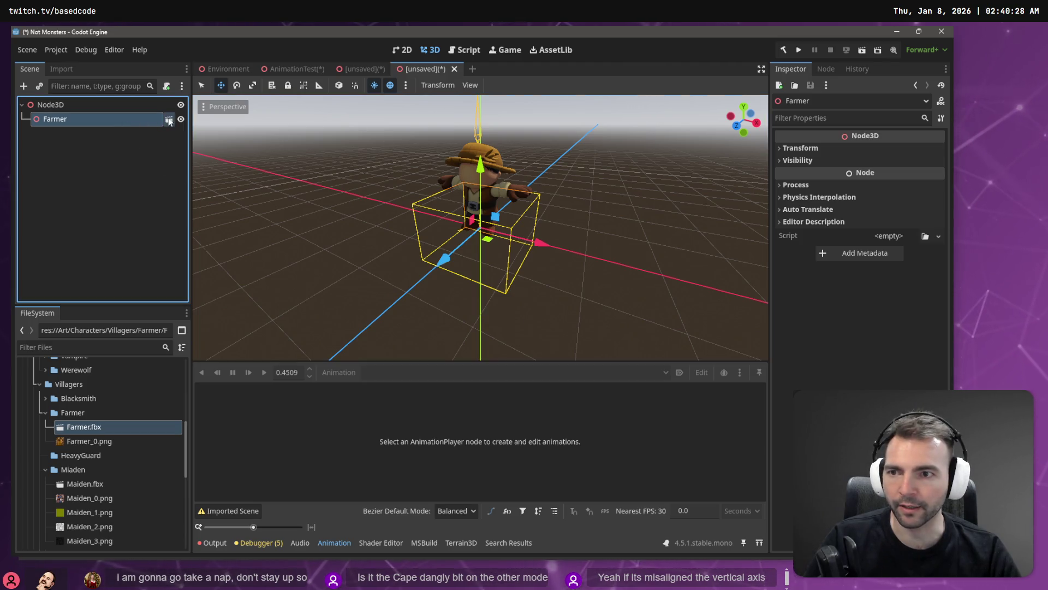
{"action": "right_click", "coordinate": [137, 121]}
{"action": "left_click", "coordinate": [207, 442]}
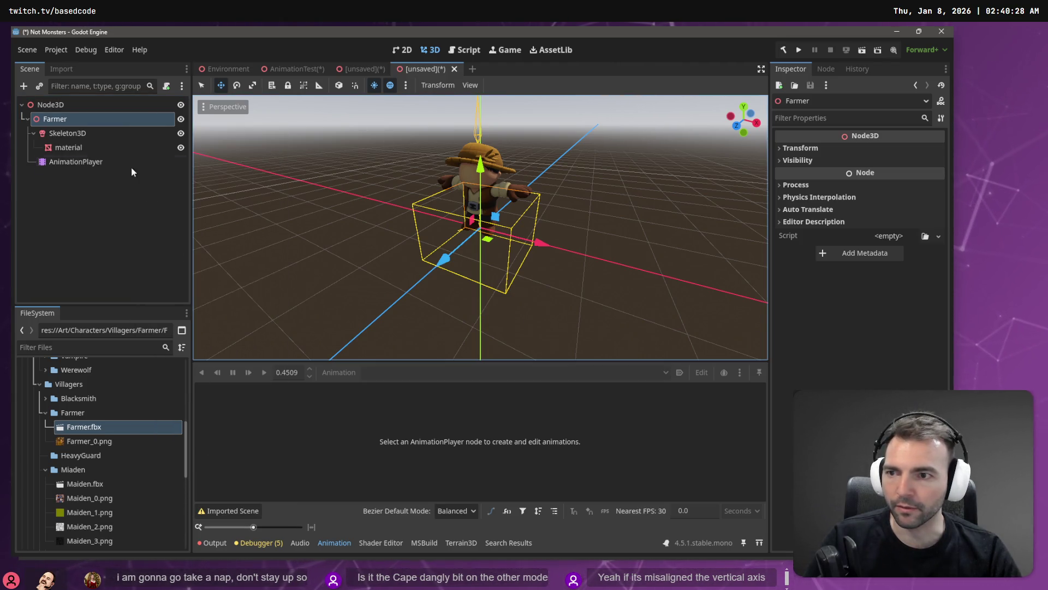
Load Animations.fbx as a shared animation library on the Farmer's AnimationPlayer
{"action": "left_click", "coordinate": [82, 162]}
{"action": "left_click", "coordinate": [338, 372]}
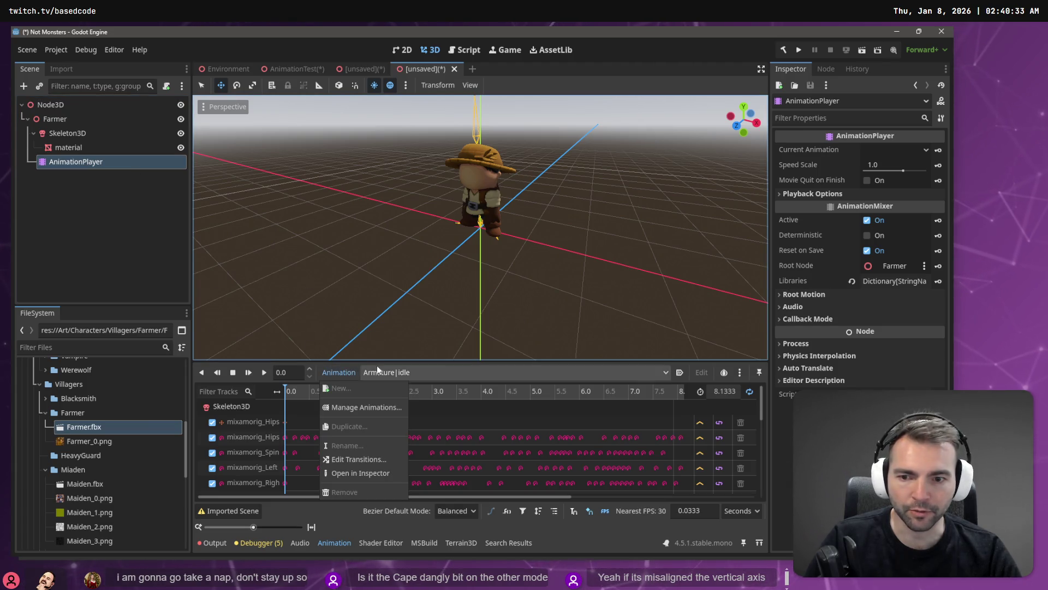
{"action": "left_click", "coordinate": [354, 403]}
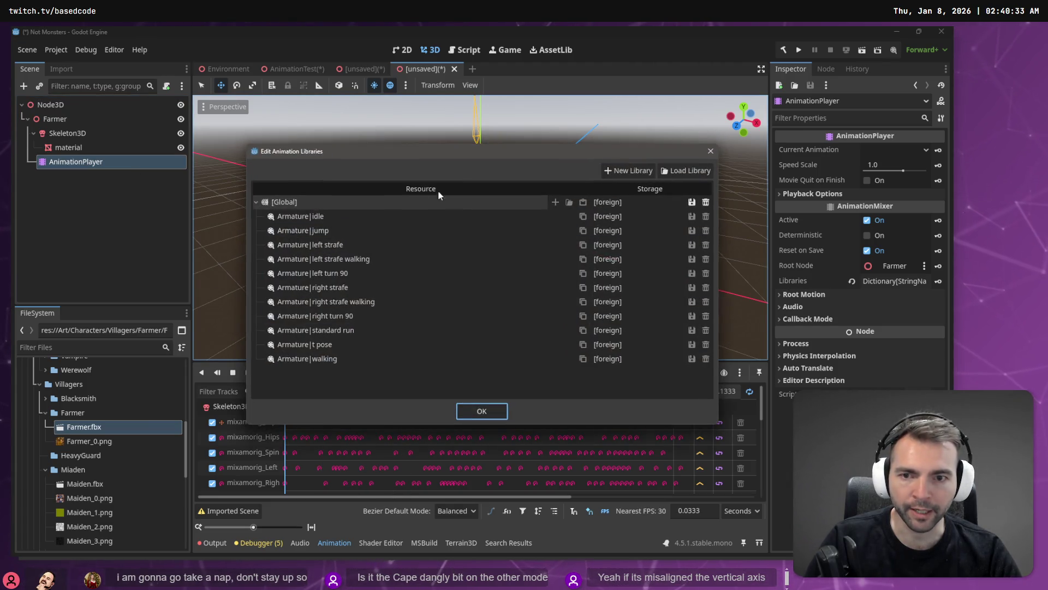
{"action": "left_click", "coordinate": [670, 173]}
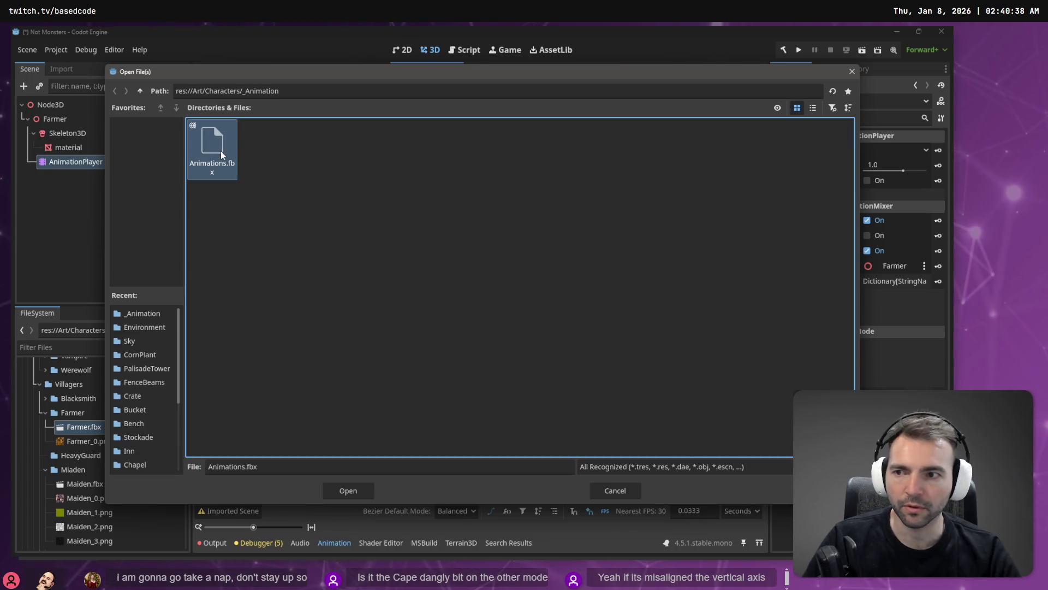
{"action": "double_click", "coordinate": [220, 150]}
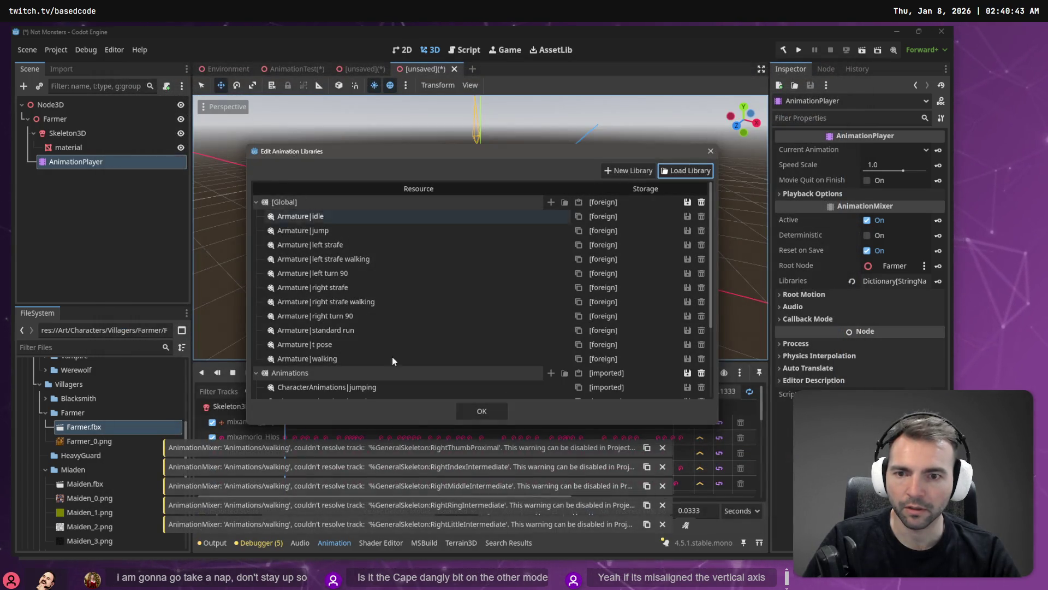
{"action": "left_click", "coordinate": [481, 411]}
Preview the tpose and running clips, then close the Farmer test scene without saving
{"action": "left_click", "coordinate": [415, 374]}
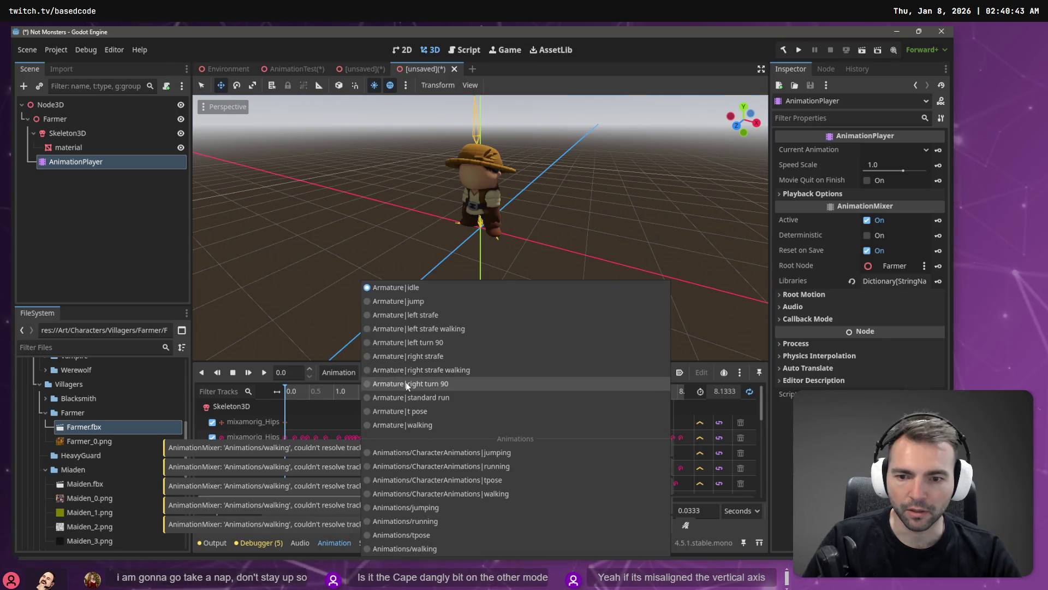
{"action": "left_click", "coordinate": [431, 530]}
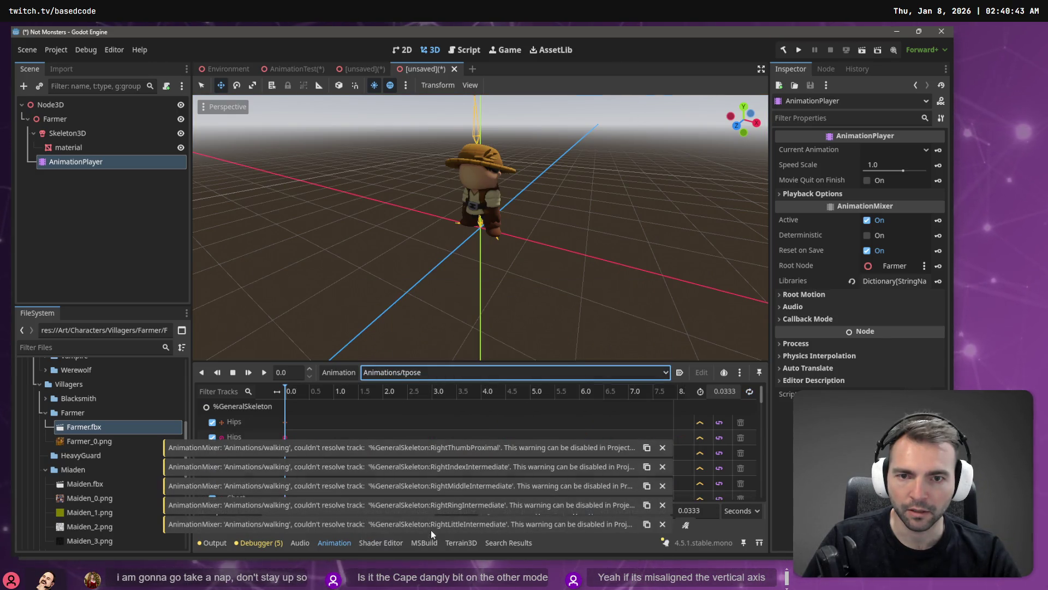
{"action": "left_click", "coordinate": [266, 372]}
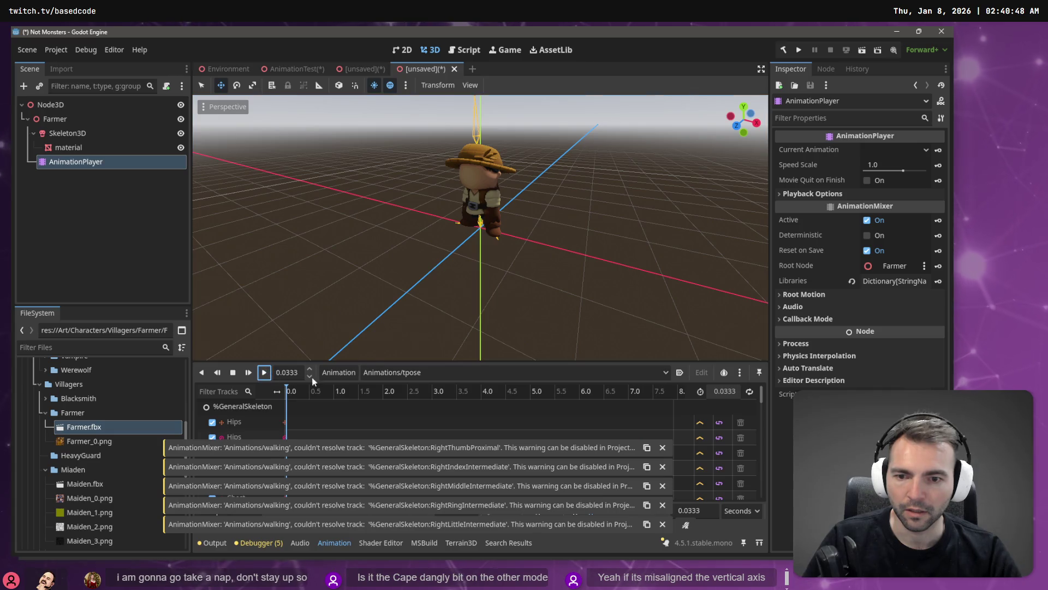
{"action": "left_click", "coordinate": [398, 373]}
{"action": "left_click", "coordinate": [454, 516]}
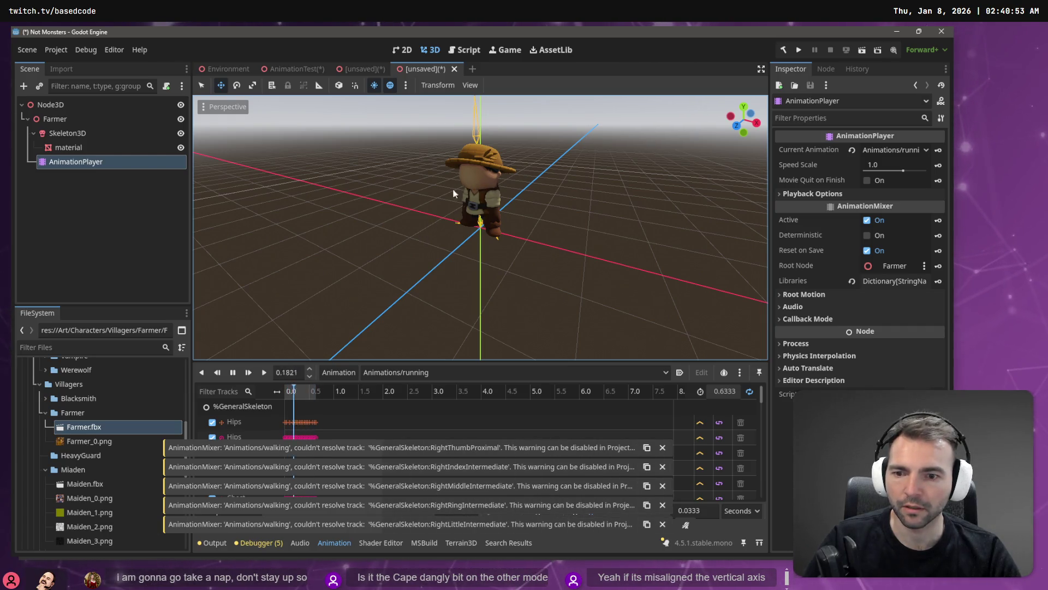
{"action": "left_click", "coordinate": [454, 69]}
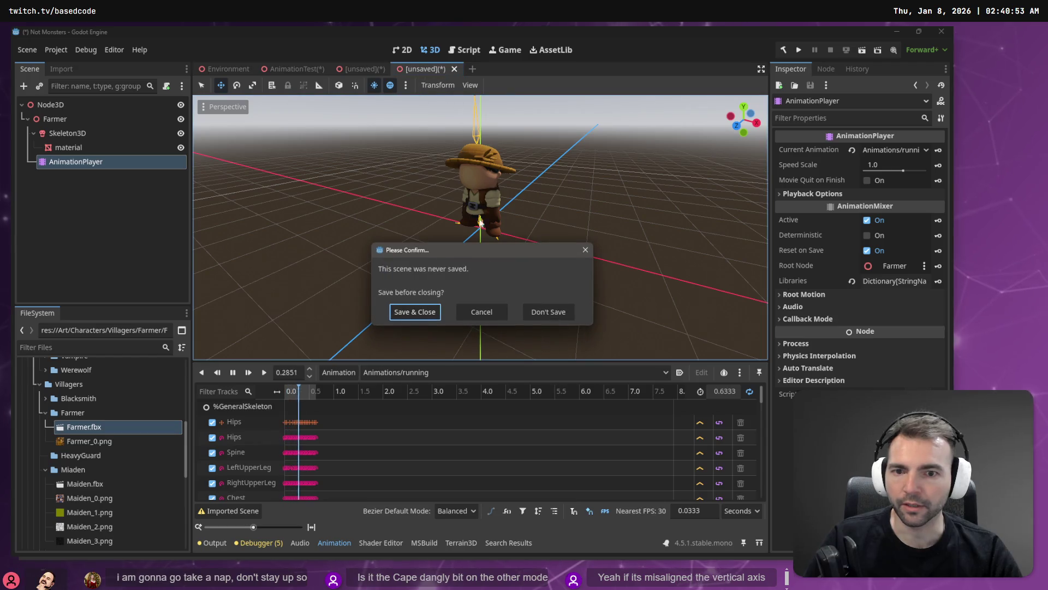
{"action": "left_click", "coordinate": [556, 316]}
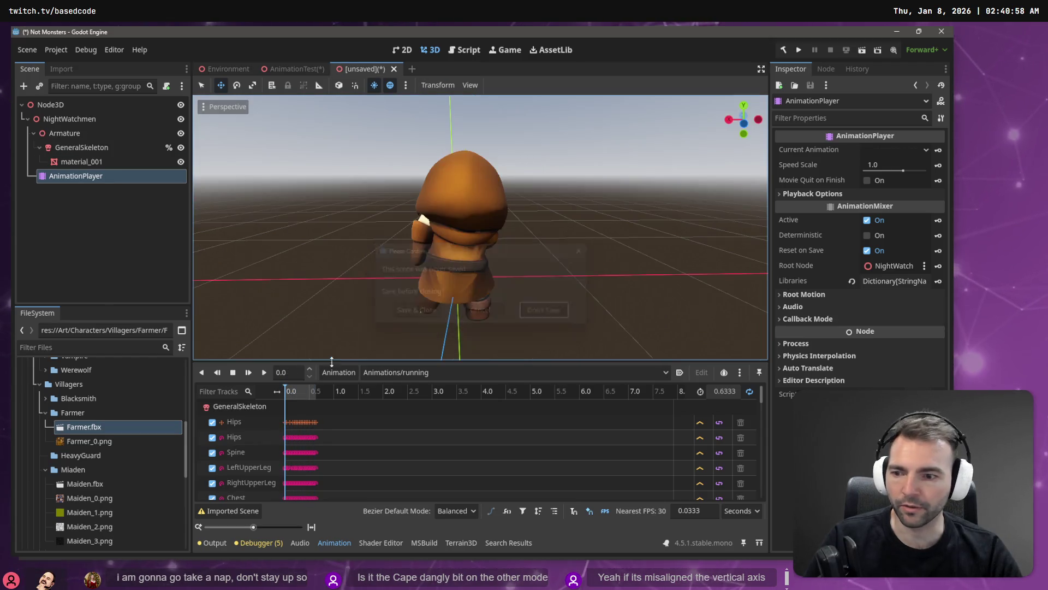
Start a new scene with a Node3D root and add the Maiden model under it
{"action": "left_click", "coordinate": [44, 414]}
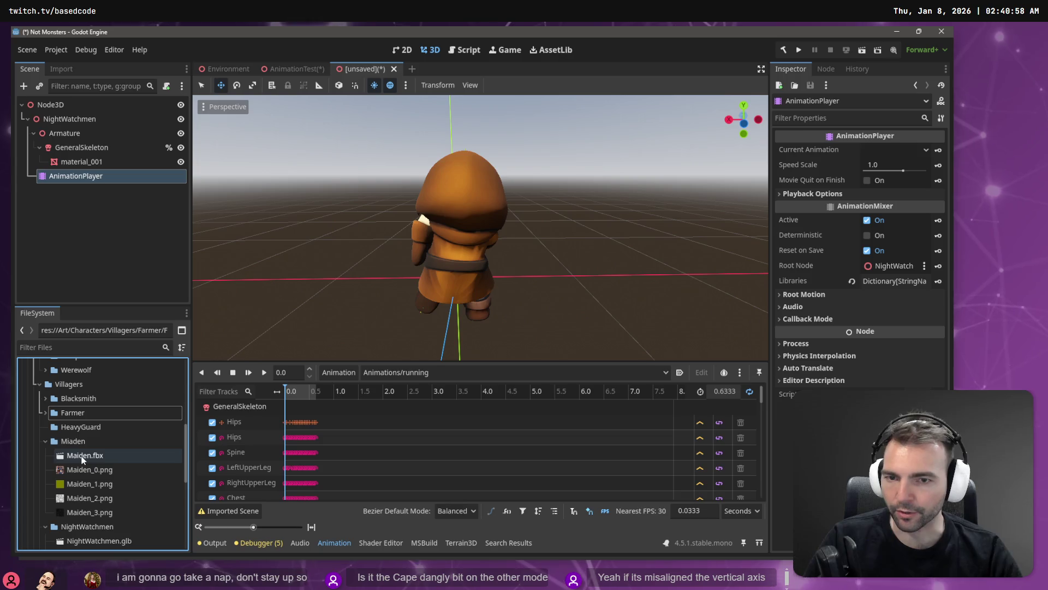
{"action": "key", "text": "ctrl+n"}
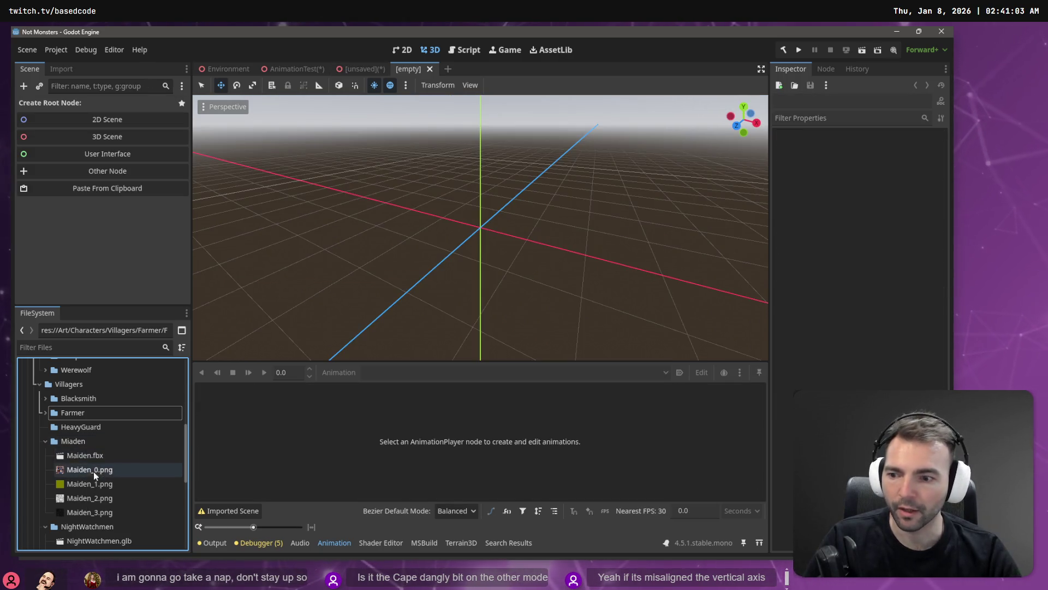
{"action": "mouse_move", "coordinate": [97, 461]}
{"action": "left_mouse_down"}
{"action": "mouse_move", "coordinate": [276, 267]}
{"action": "mouse_move", "coordinate": [134, 232]}
{"action": "mouse_move", "coordinate": [408, 228]}
{"action": "mouse_move", "coordinate": [386, 218]}
{"action": "left_mouse_up"}
{"action": "left_click", "coordinate": [104, 136]}
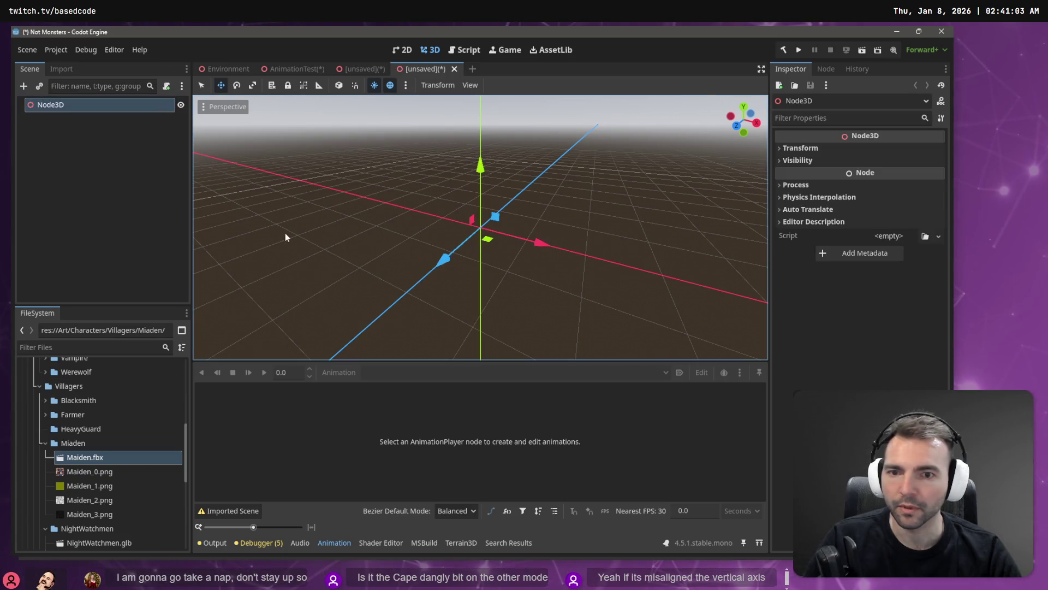
{"action": "mouse_move", "coordinate": [94, 460]}
{"action": "left_mouse_down"}
{"action": "mouse_move", "coordinate": [97, 148]}
{"action": "mouse_move", "coordinate": [80, 112]}
{"action": "left_mouse_up"}
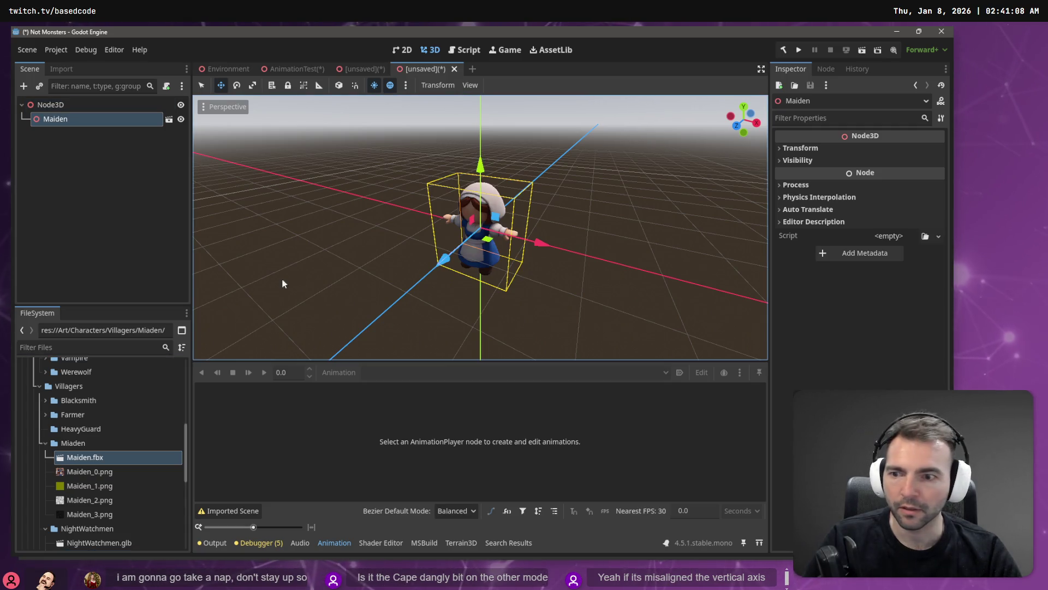
Try making the Maiden instance local, undo that, and delete the Maiden node
{"action": "right_click", "coordinate": [141, 119]}
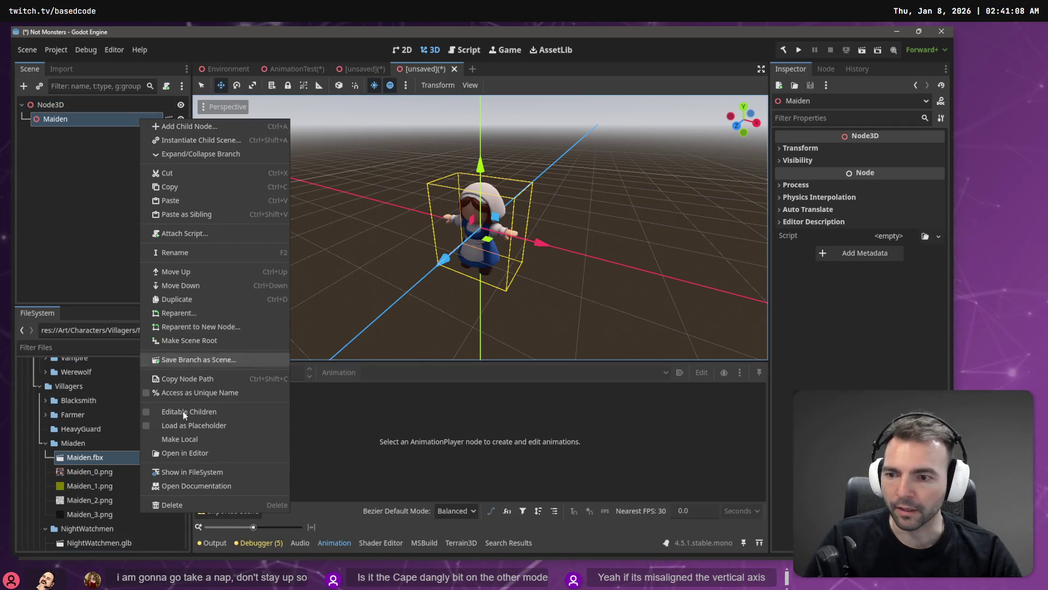
{"action": "left_click", "coordinate": [215, 441]}
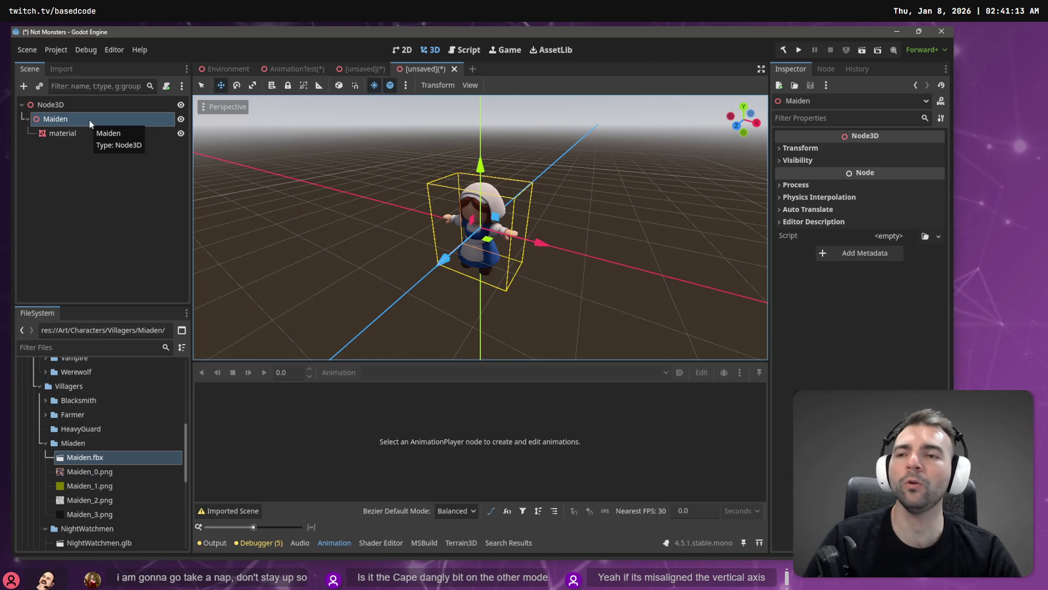
{"action": "key", "text": "ctrl+z"}
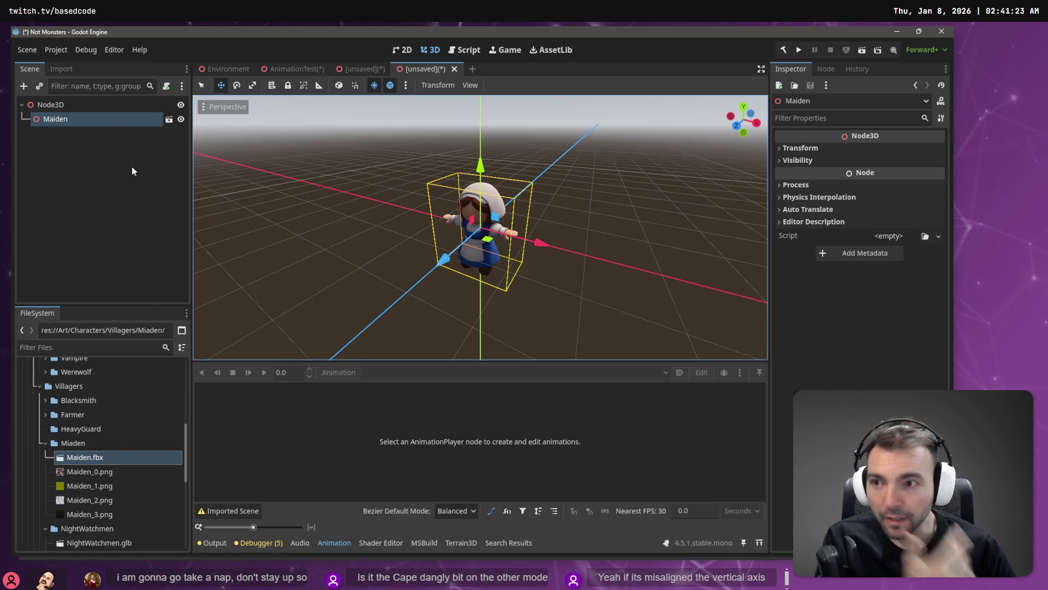
{"action": "key", "text": "Delete"}
Confirm the Maiden deletion and expand the Shepard folder in FileSystem
{"action": "key", "text": "Return"}
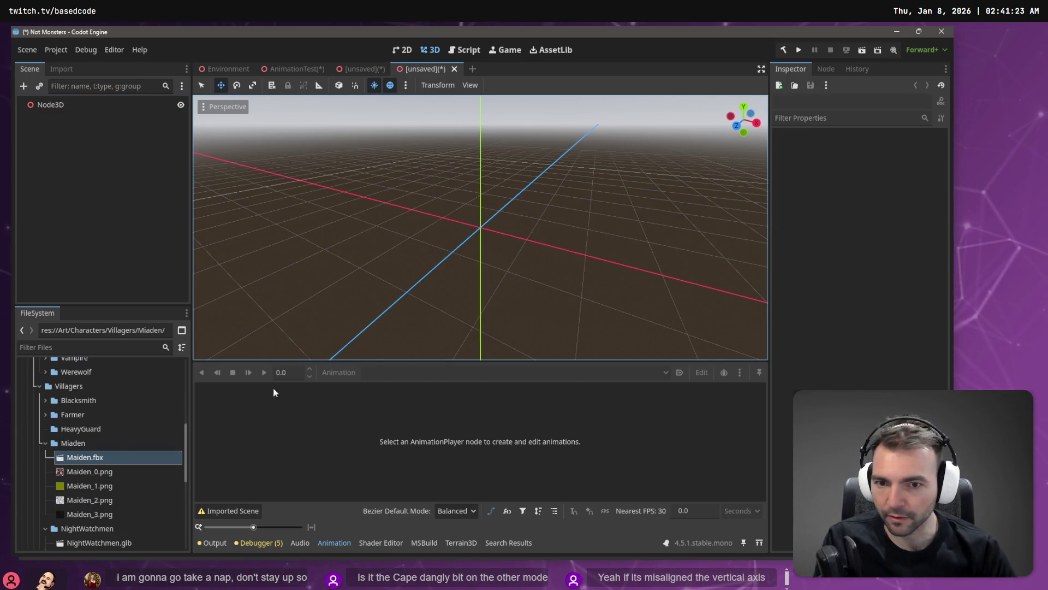
{"action": "scroll", "coordinate": [89, 481], "scroll_direction": "down", "scroll_amount": 5}
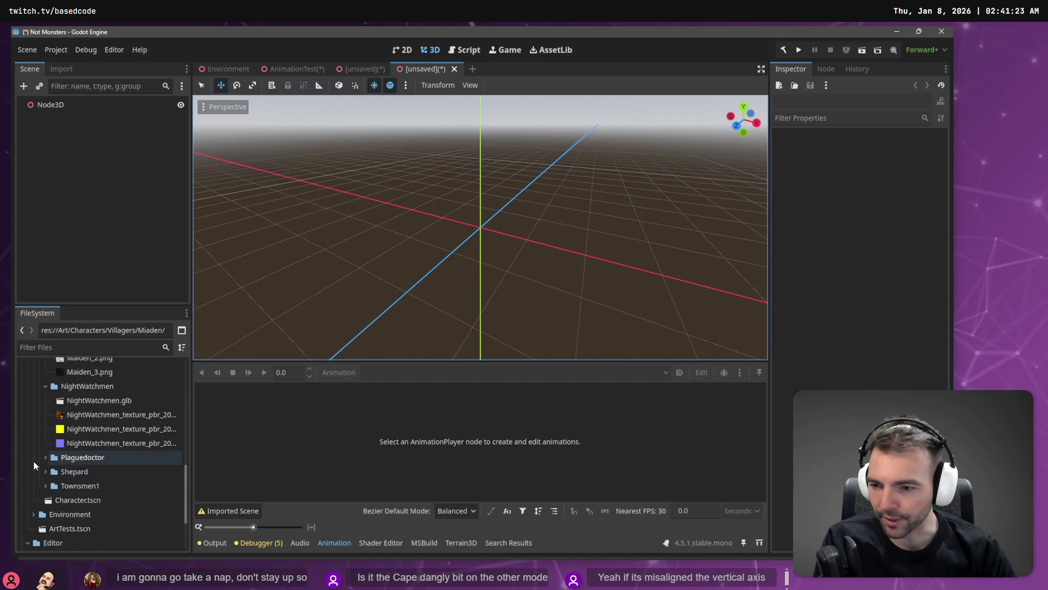
{"action": "left_click", "coordinate": [45, 458]}
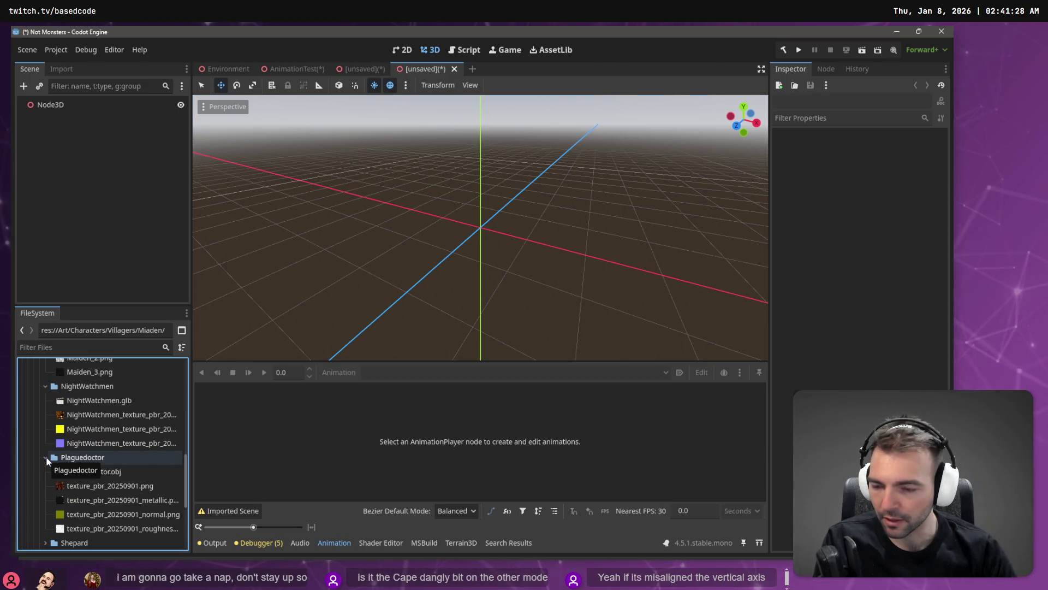
{"action": "left_click", "coordinate": [45, 457]}
{"action": "left_click", "coordinate": [46, 472]}
{"action": "left_click", "coordinate": [45, 472]}
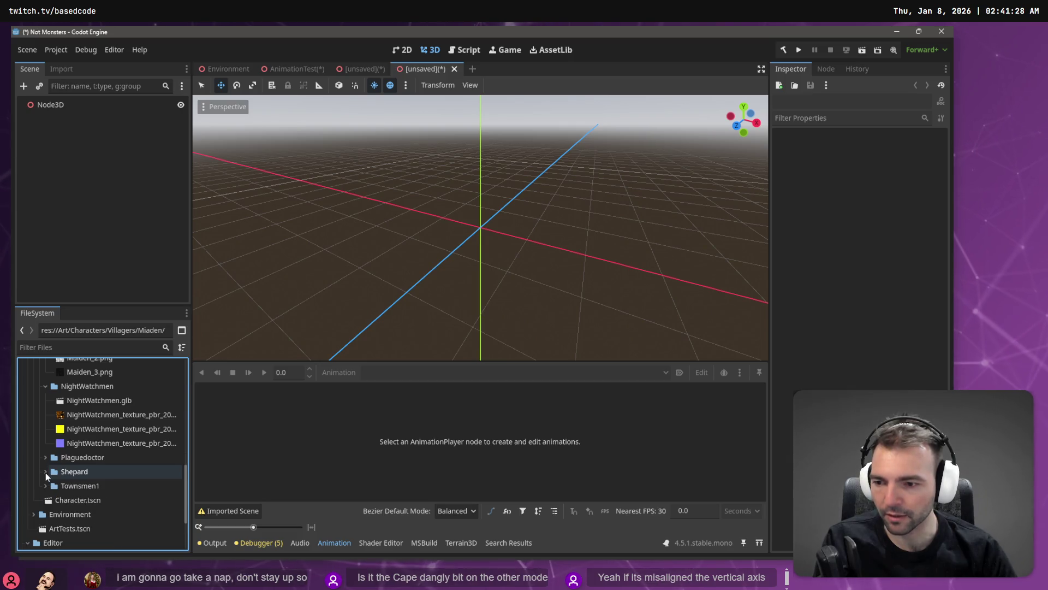
{"action": "left_click", "coordinate": [45, 458]}
{"action": "left_click", "coordinate": [45, 457]}
{"action": "left_click", "coordinate": [45, 472]}
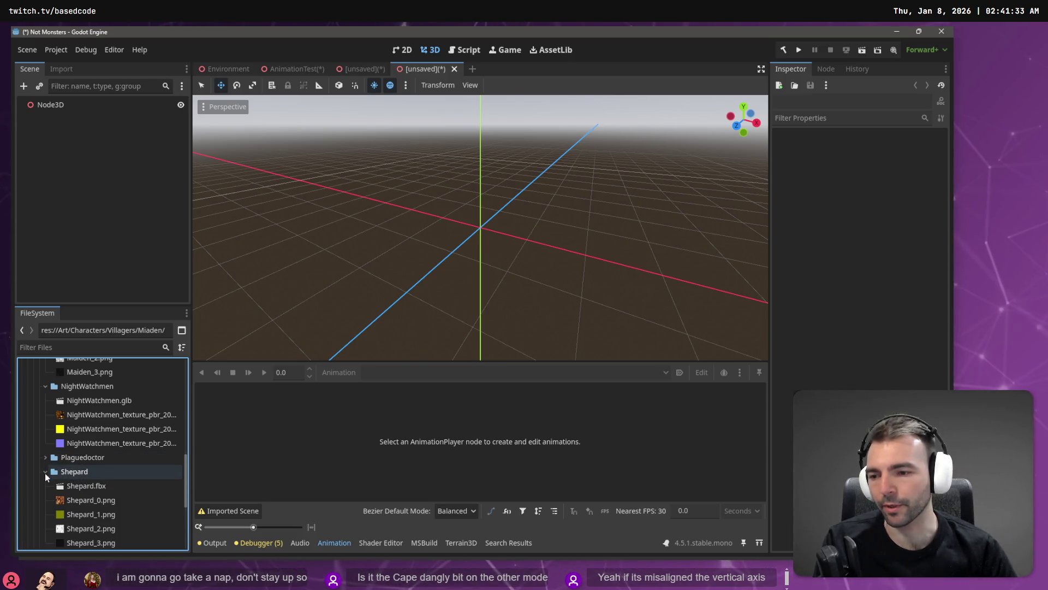
Add Shepard under Node3D as local nodes, then remove Shepard.fbx from the project
{"action": "mouse_move", "coordinate": [86, 486]}
{"action": "left_mouse_down"}
{"action": "mouse_move", "coordinate": [186, 404]}
{"action": "mouse_move", "coordinate": [99, 137]}
{"action": "mouse_move", "coordinate": [76, 323]}
{"action": "mouse_move", "coordinate": [87, 481]}
{"action": "mouse_move", "coordinate": [76, 127]}
{"action": "mouse_move", "coordinate": [62, 105]}
{"action": "left_mouse_up"}
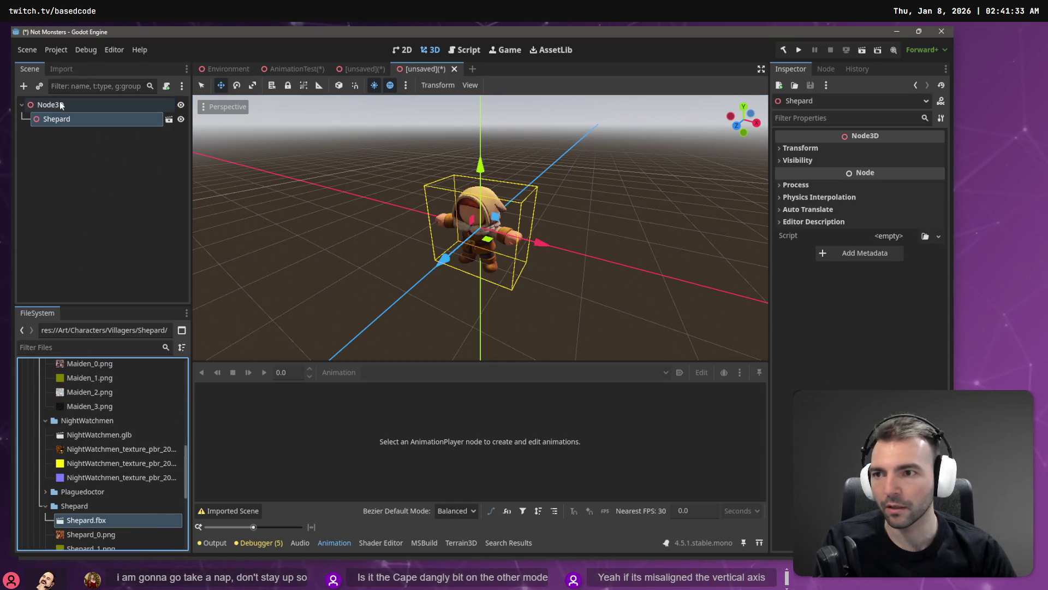
{"action": "right_click", "coordinate": [101, 124]}
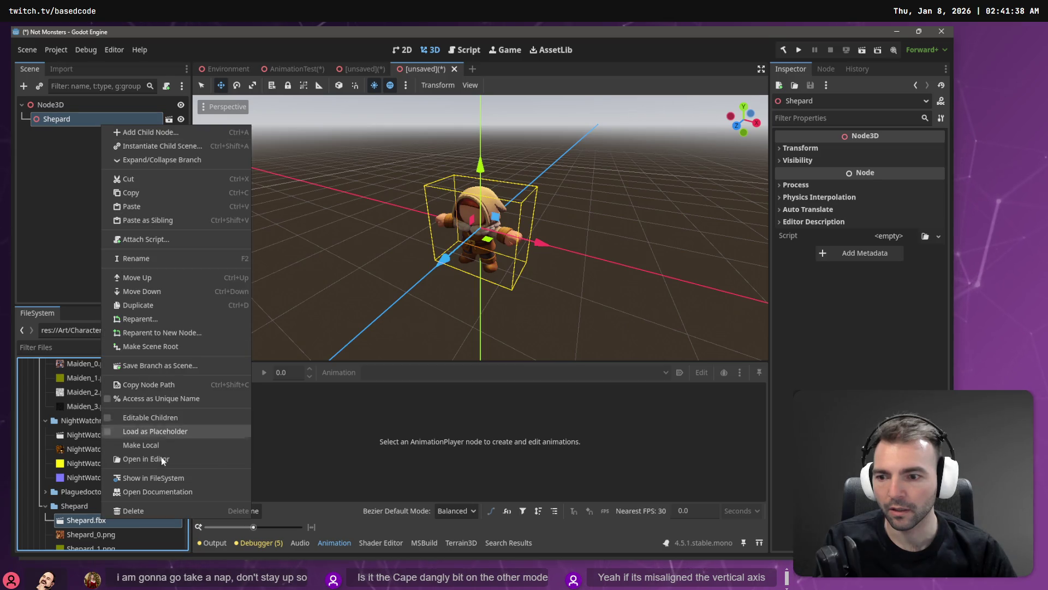
{"action": "left_click", "coordinate": [156, 445]}
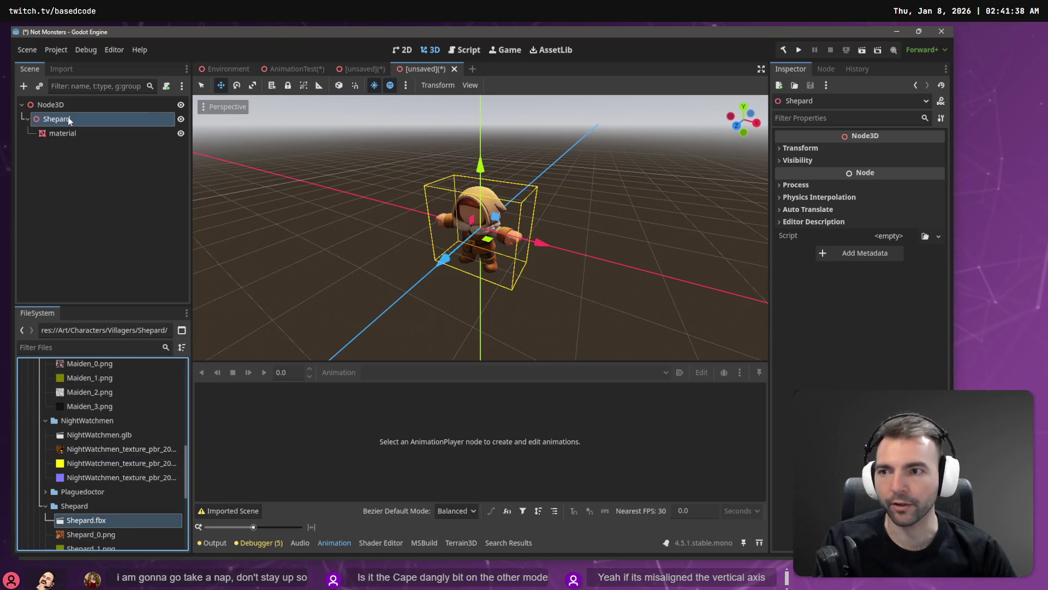
{"action": "key", "text": "Delete"}
{"action": "left_click", "coordinate": [413, 382]}
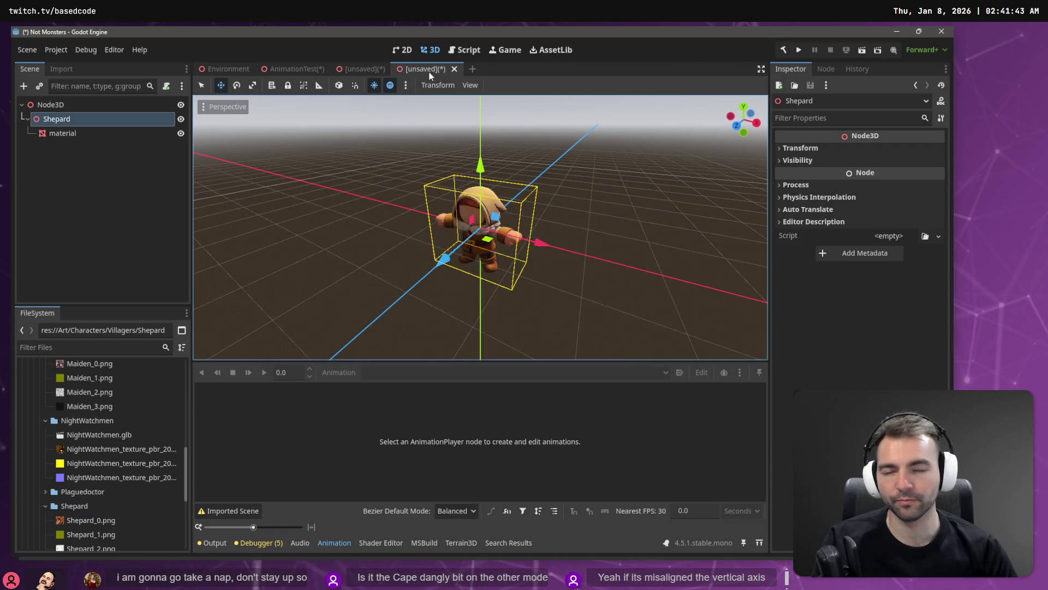
Play the running animation on the Mummy in AnimationTest and watch it from an orbited view
{"action": "left_click", "coordinate": [307, 70]}
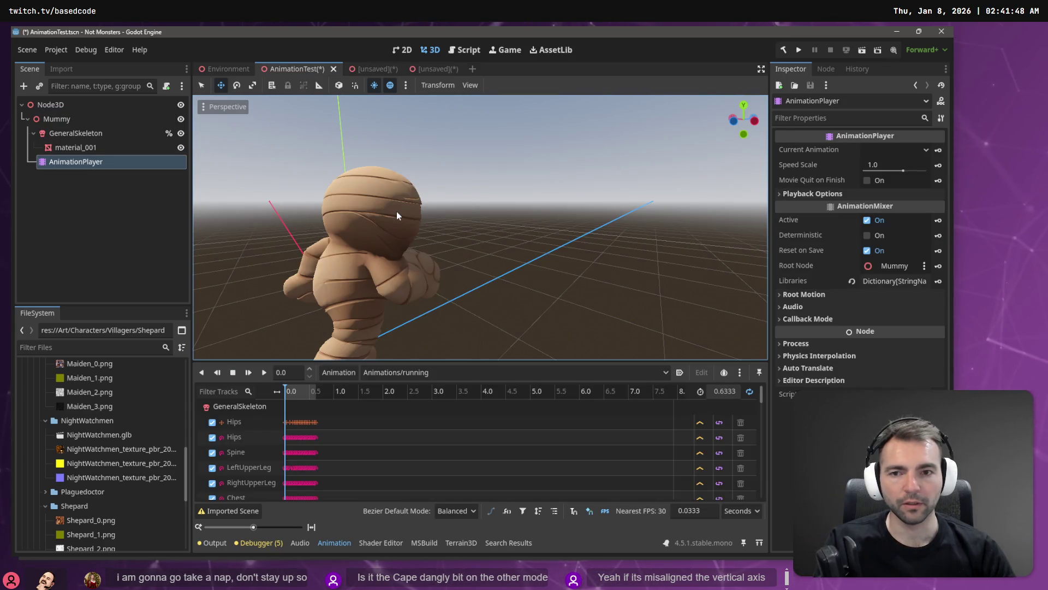
{"action": "left_click", "coordinate": [378, 69]}
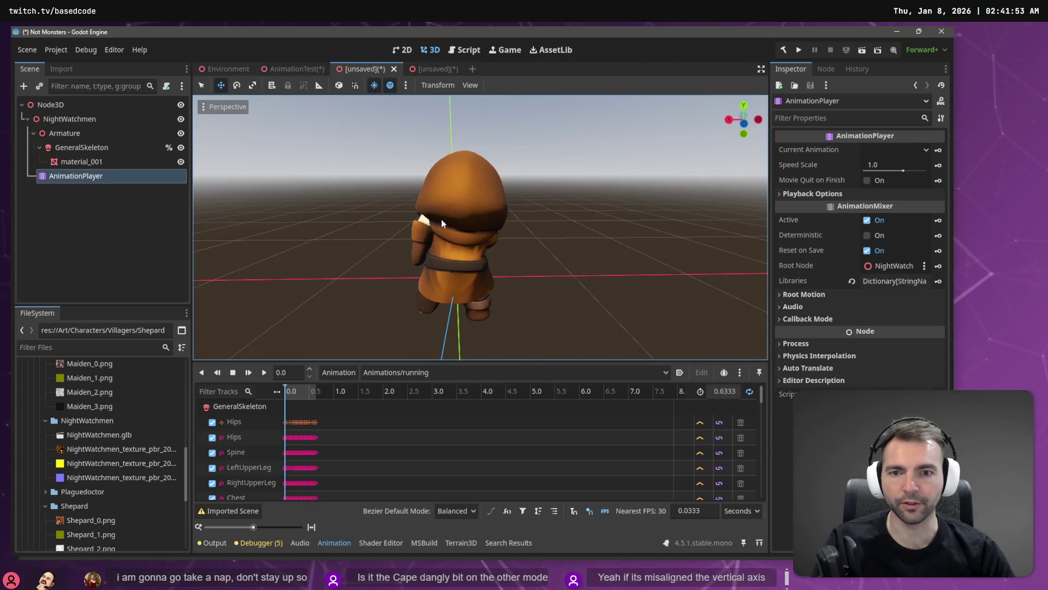
{"action": "left_click", "coordinate": [293, 69]}
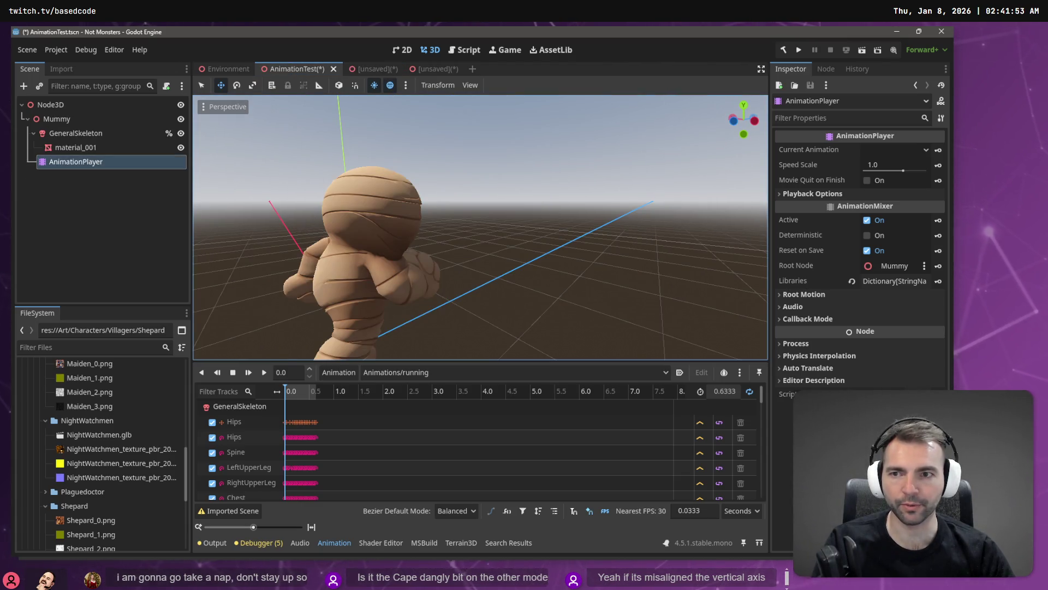
{"action": "mouse_move", "coordinate": [382, 262]}
{"action": "middle_mouse_down"}
{"action": "mouse_move", "coordinate": [413, 271]}
{"action": "mouse_move", "coordinate": [491, 257]}
{"action": "middle_mouse_up"}
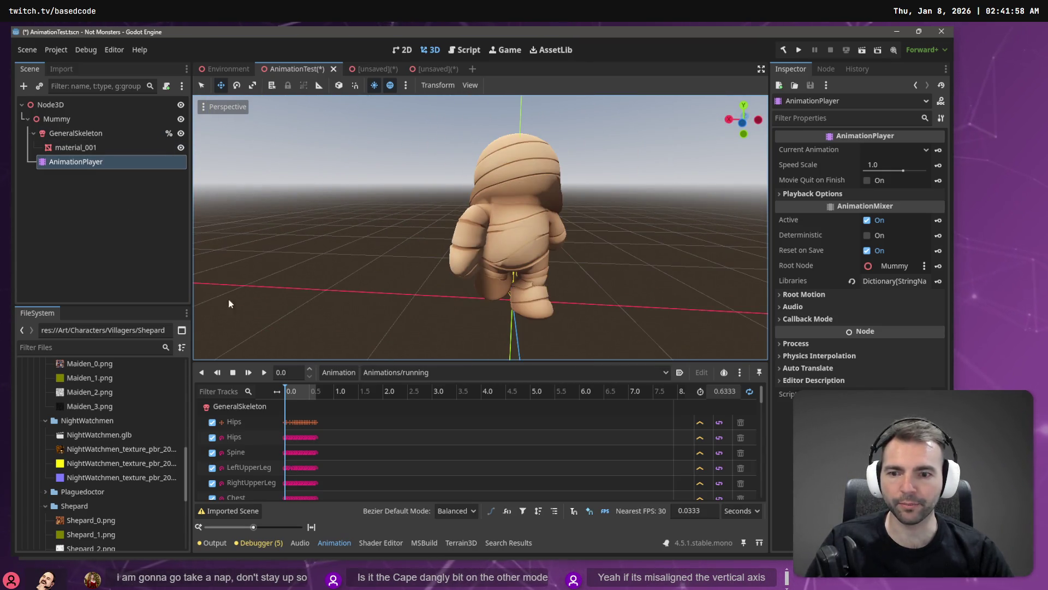
{"action": "left_click", "coordinate": [264, 373]}
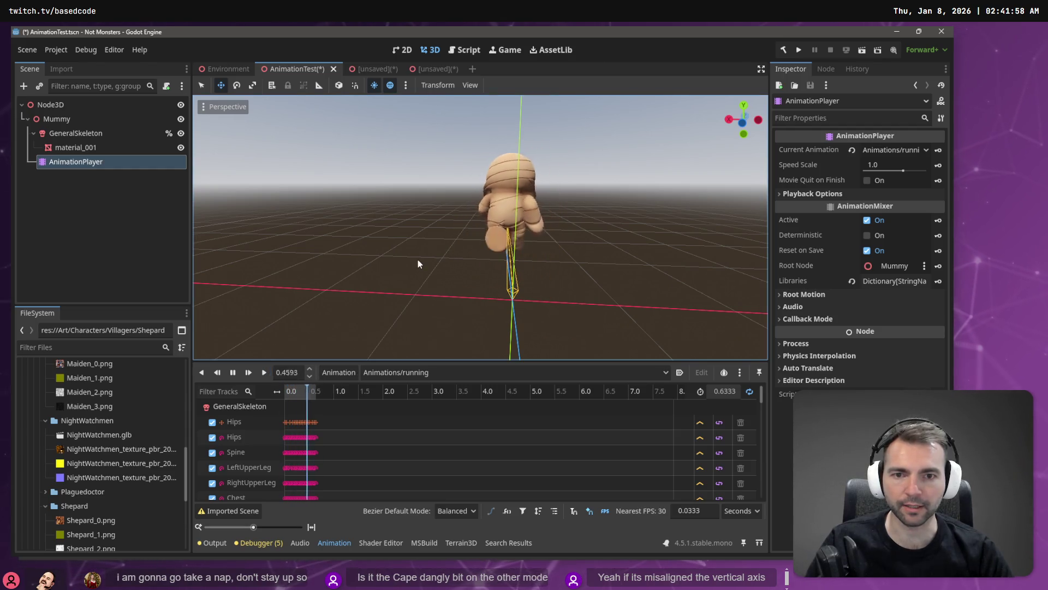
{"action": "middle_click_drag", "start_coordinate": [418, 264], "coordinate": [458, 245]}
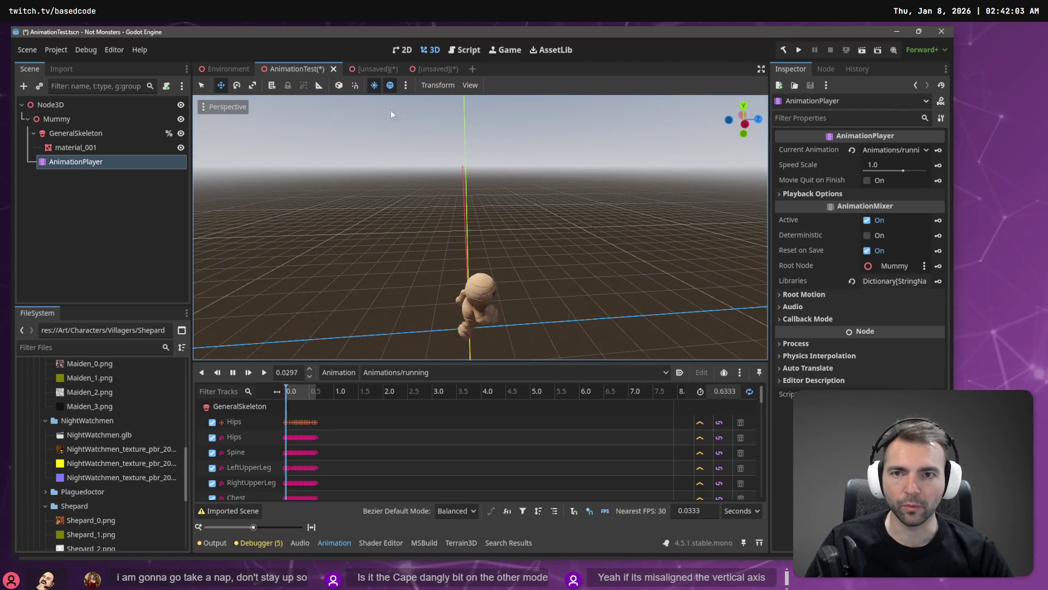
Play running on NightWatchmen for comparison, then return to the Mummy scene
{"action": "left_click", "coordinate": [374, 68]}
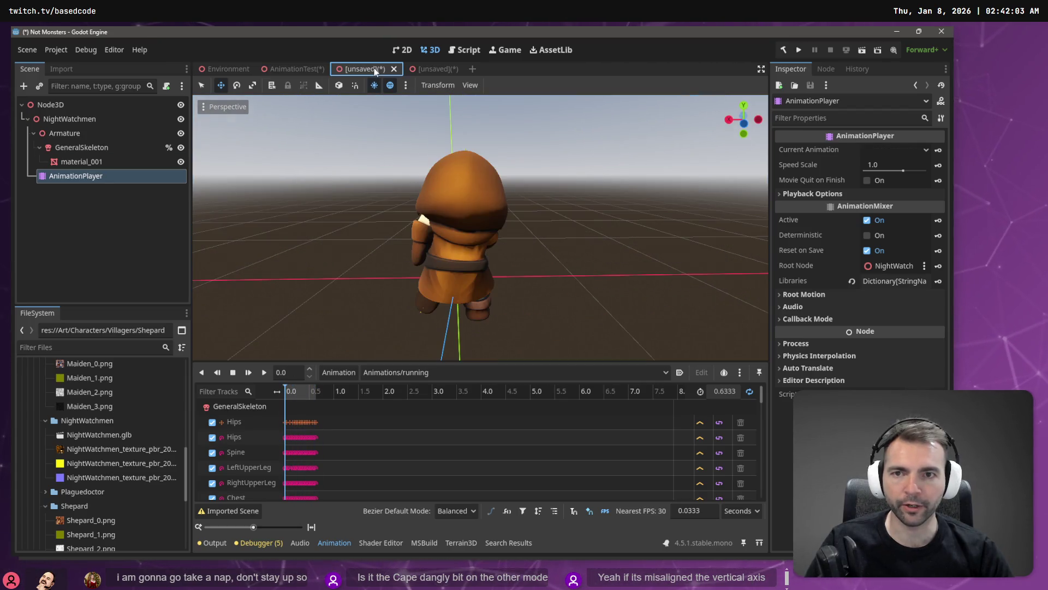
{"action": "left_click", "coordinate": [264, 373]}
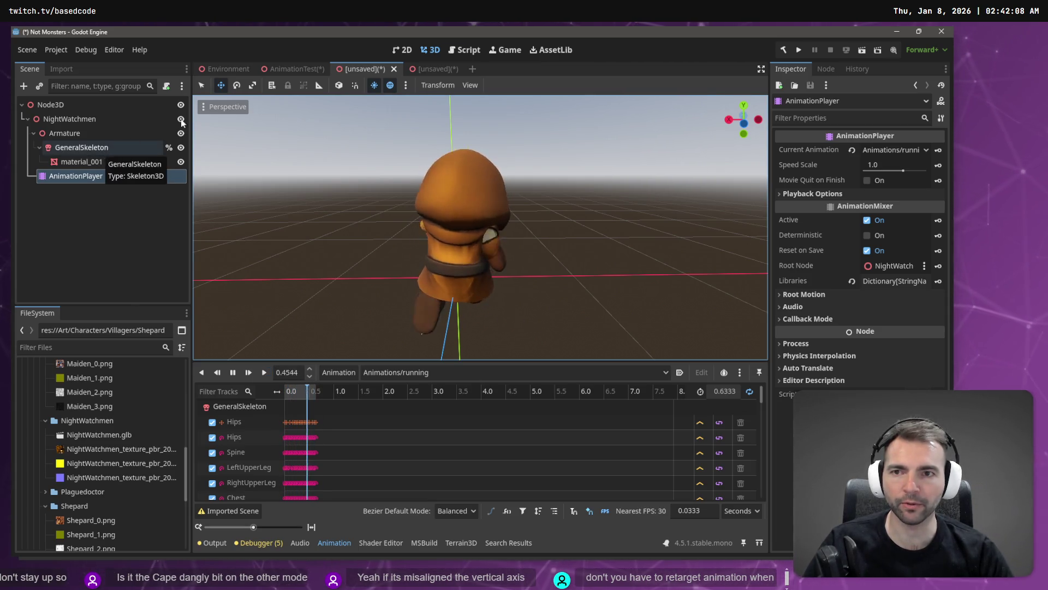
{"action": "left_click", "coordinate": [283, 69]}
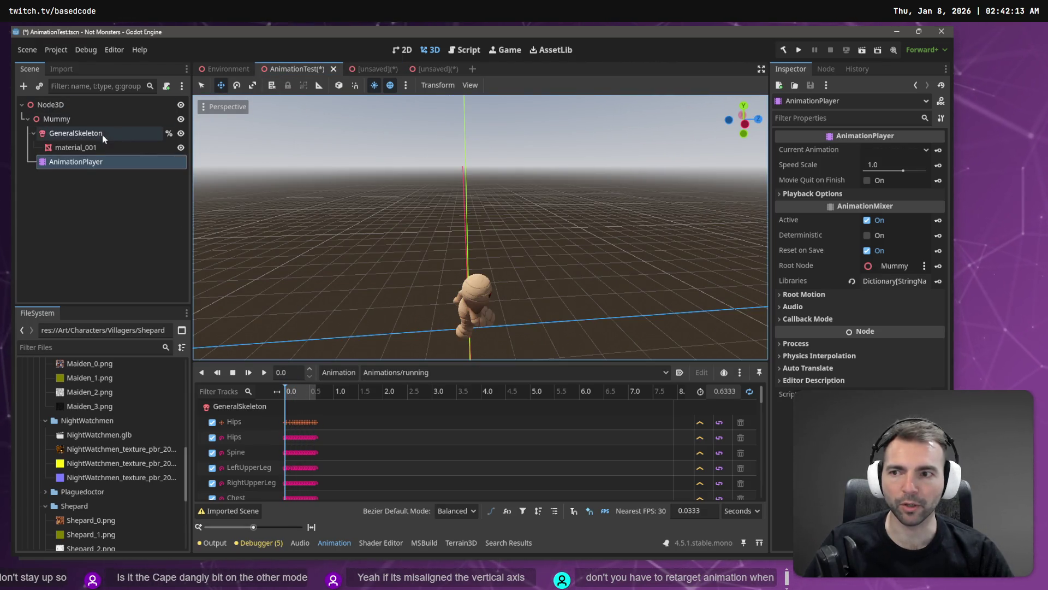
Select the Mummy's GeneralSkeleton to view its bones in the Inspector
{"action": "left_click", "coordinate": [77, 133]}
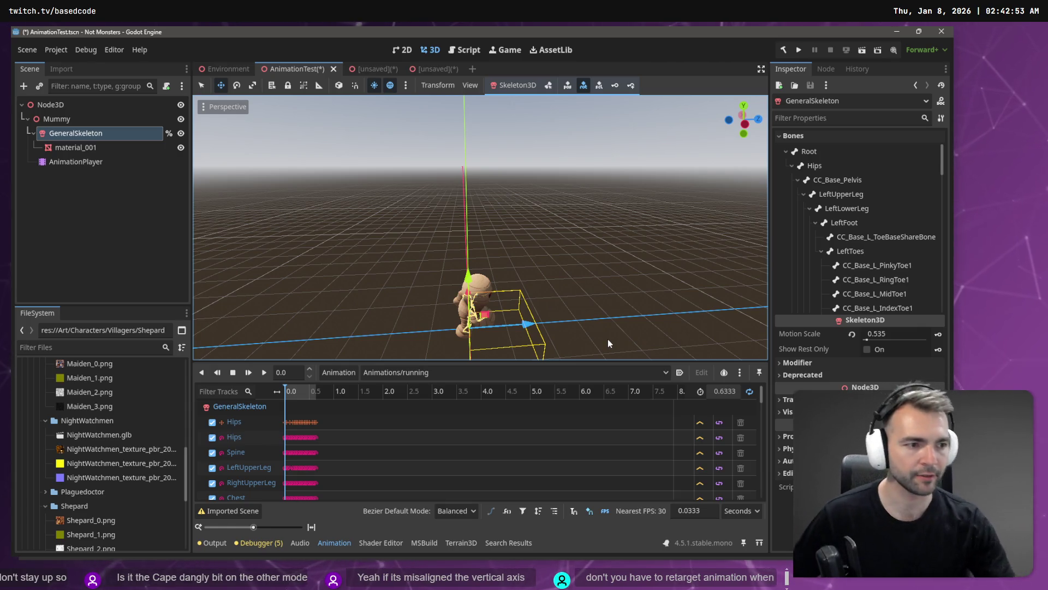
In Fork, browse the unstaged NightWatchmen folders and the removed Shepard.fbx change
{"action": "key", "text": "alt+Tab"}
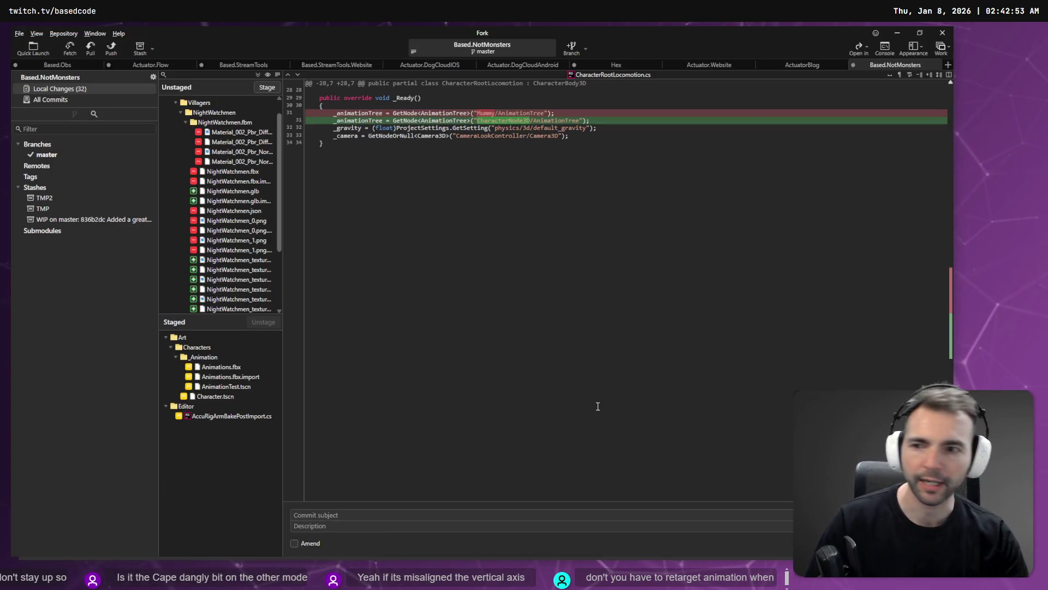
{"action": "left_click", "coordinate": [182, 113]}
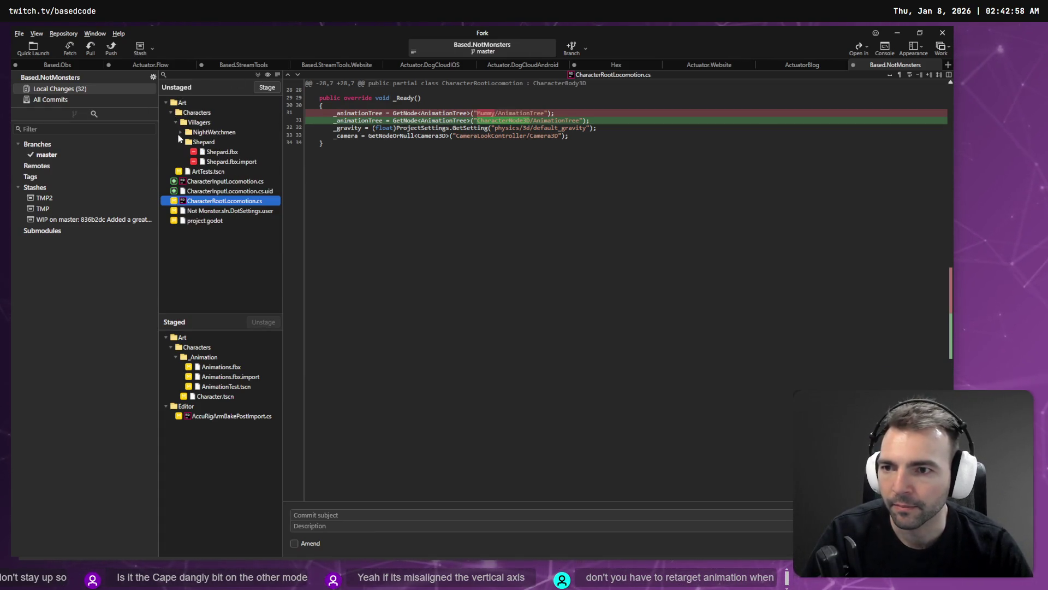
{"action": "left_click", "coordinate": [181, 132]}
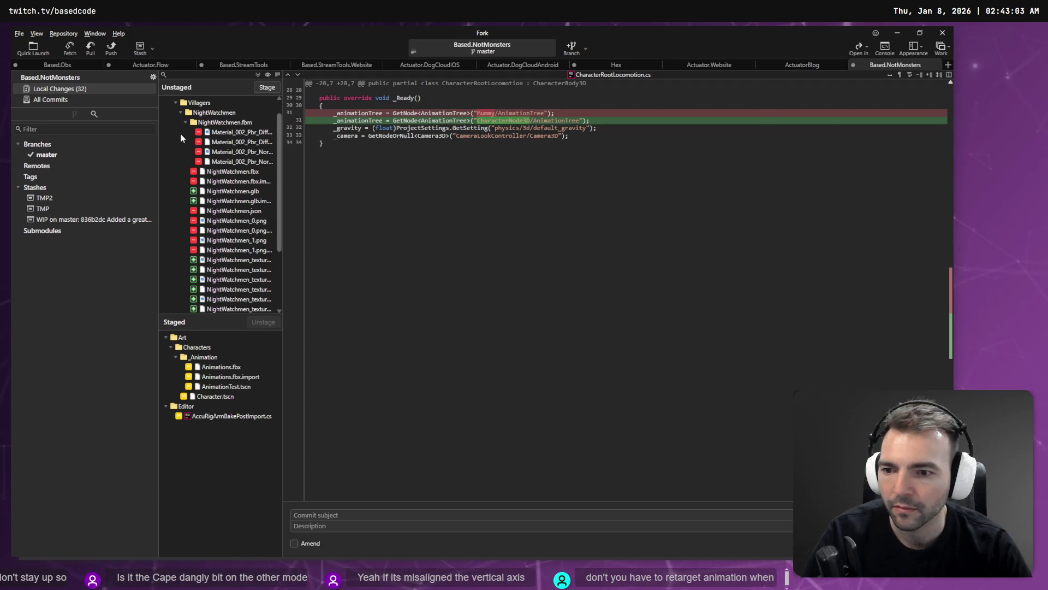
{"action": "left_click", "coordinate": [186, 123]}
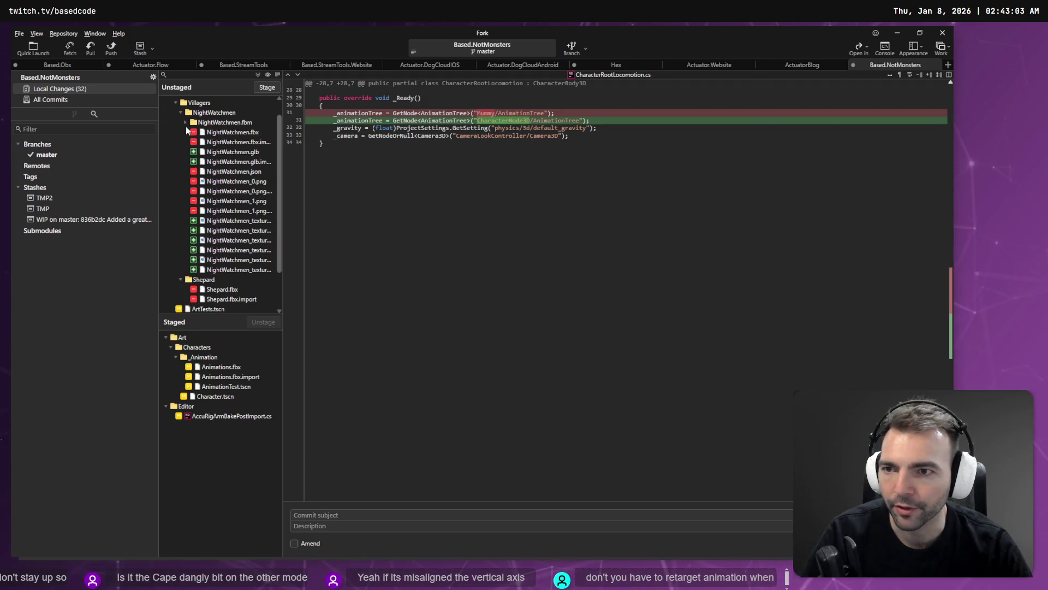
{"action": "left_click", "coordinate": [185, 122]}
{"action": "left_click", "coordinate": [185, 122]}
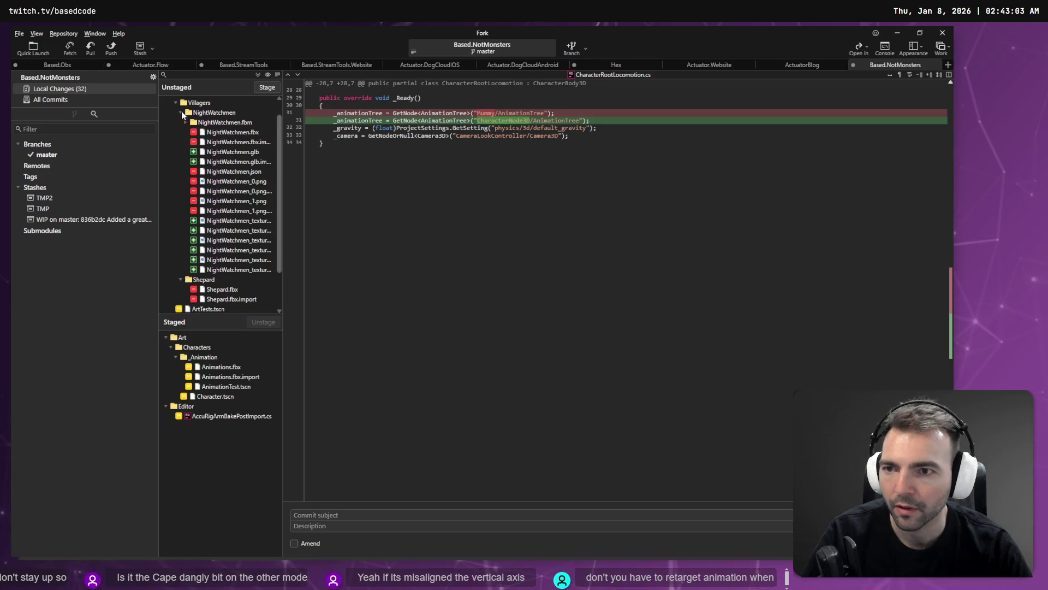
{"action": "scroll", "coordinate": [201, 239], "scroll_direction": "down", "scroll_amount": 2}
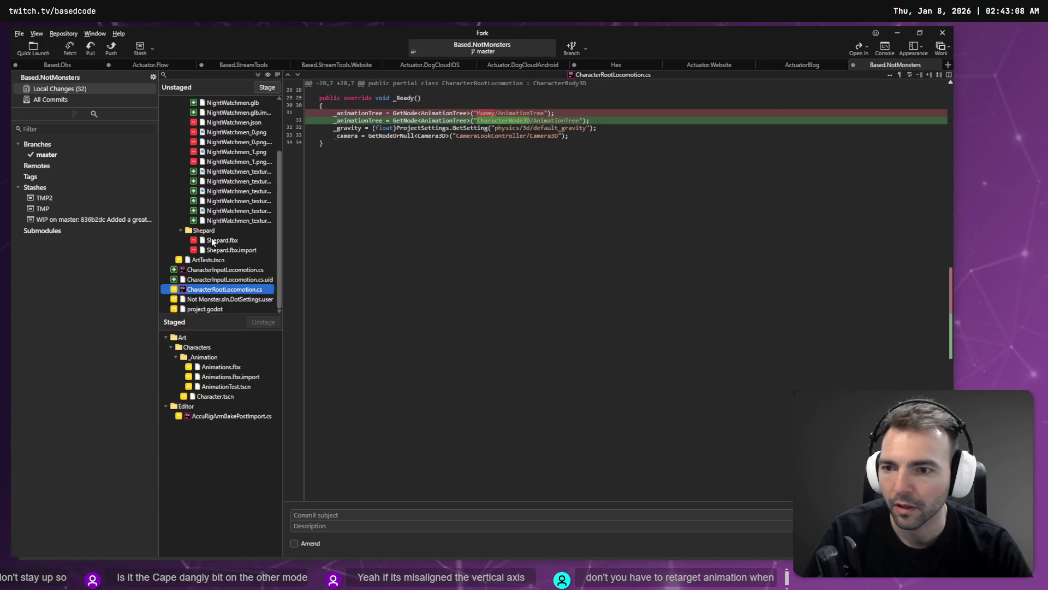
{"action": "left_click", "coordinate": [214, 240]}
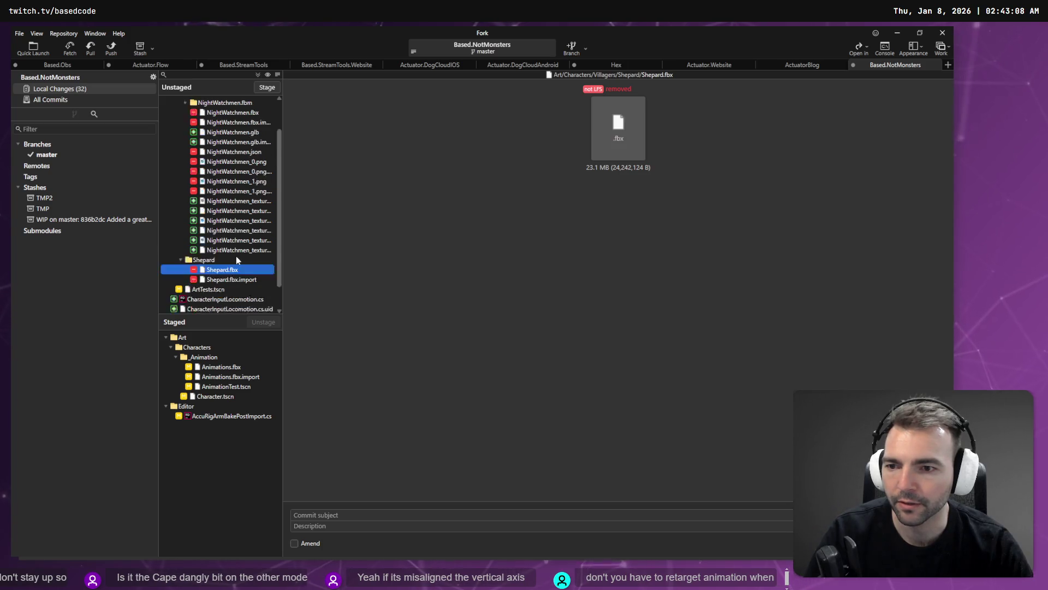
Unstage Animations.fbx, its import file, AnimationTest.tscn and Character.tscn
{"action": "left_click", "coordinate": [226, 370]}
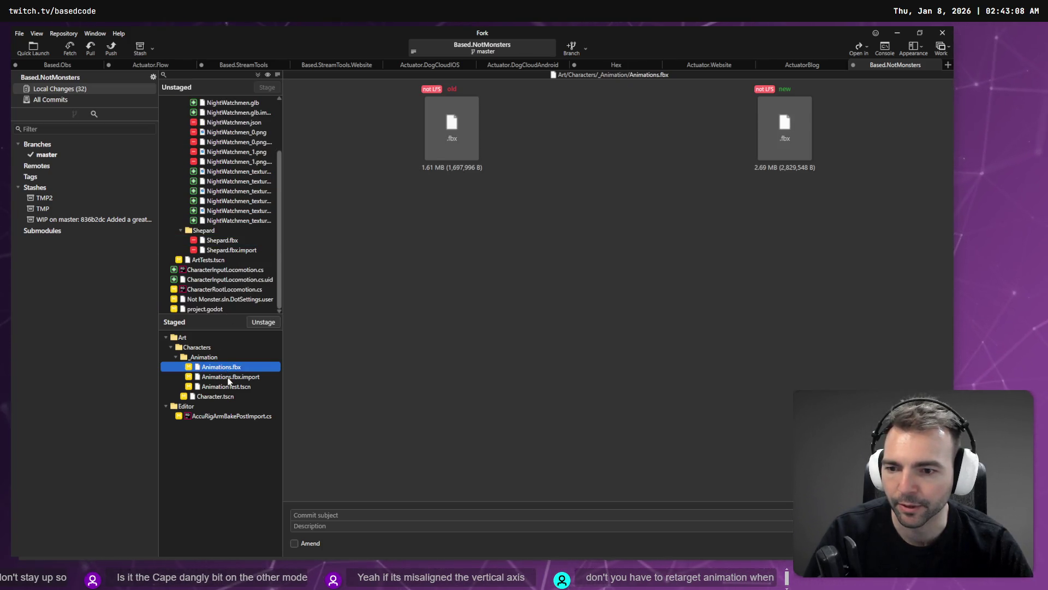
{"action": "left_click", "coordinate": [221, 394], "text": "shift"}
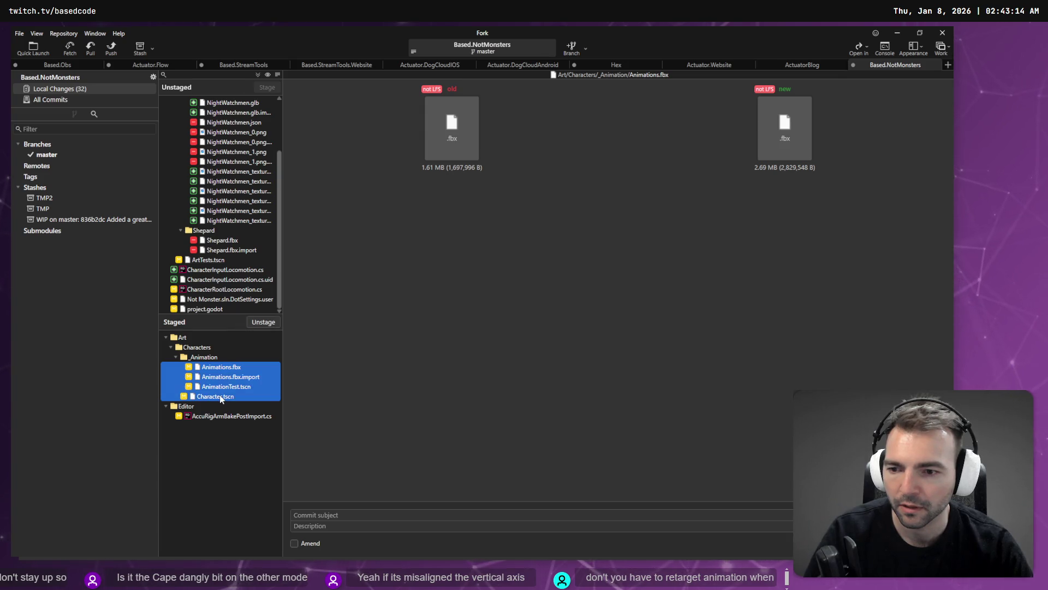
{"action": "right_click", "coordinate": [220, 394]}
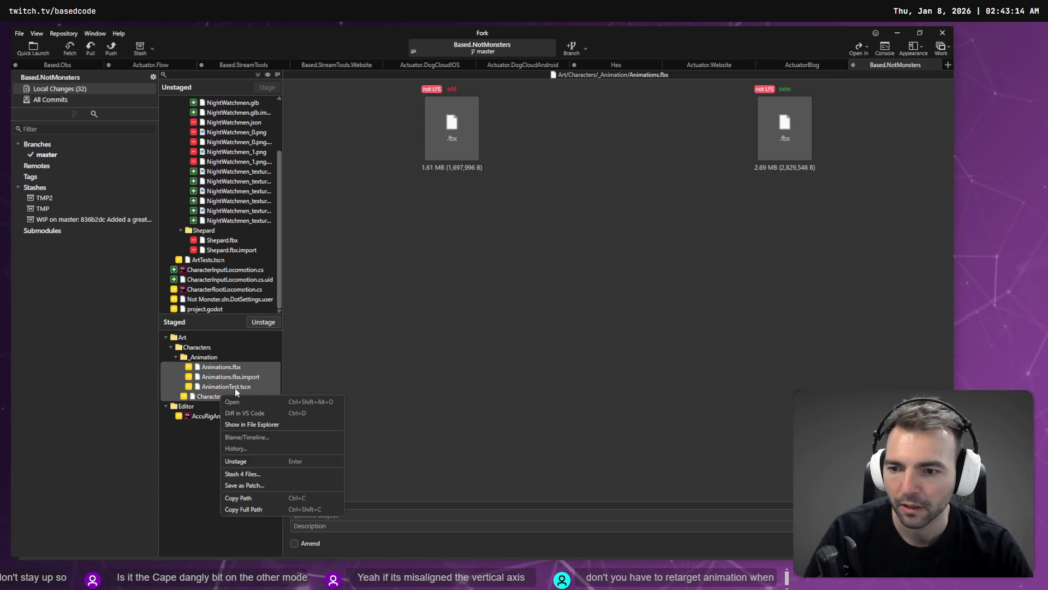
{"action": "left_click", "coordinate": [262, 460]}
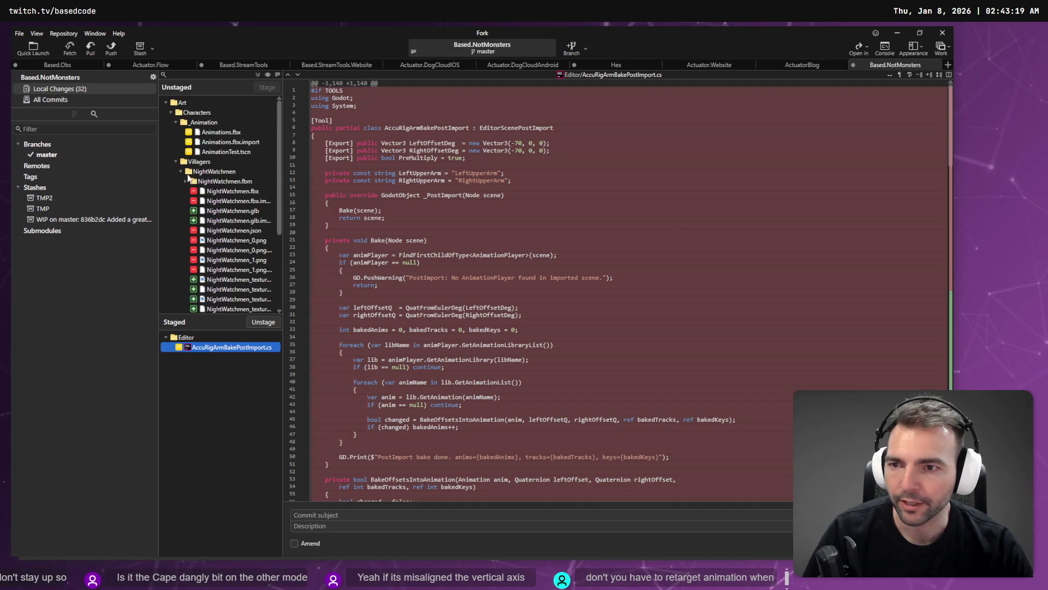
{"action": "left_click", "coordinate": [177, 123]}
Stage the whole _Animation folder
{"action": "left_click", "coordinate": [191, 123]}
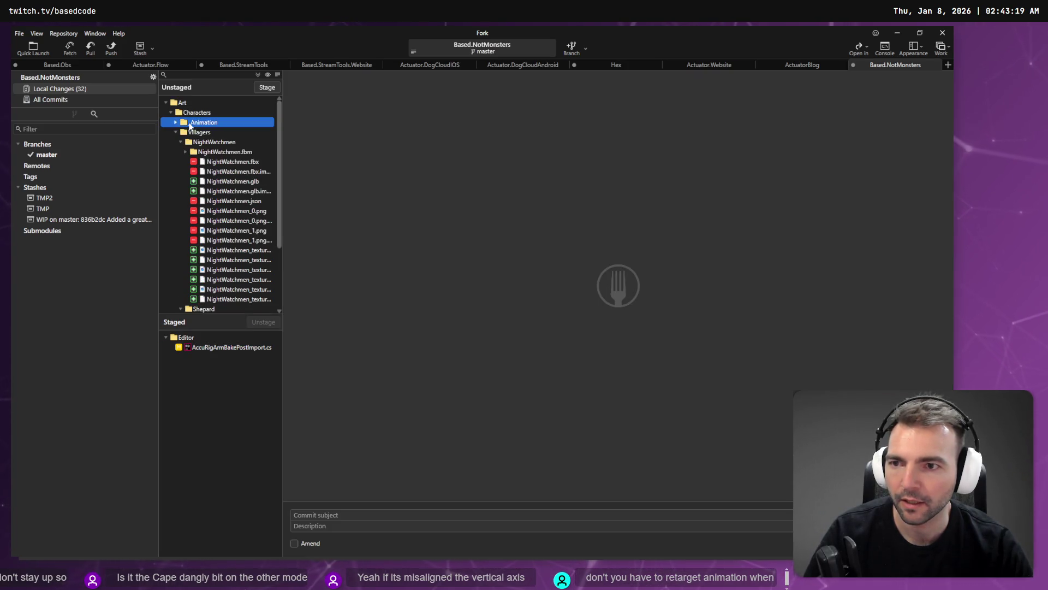
{"action": "right_click", "coordinate": [190, 124]}
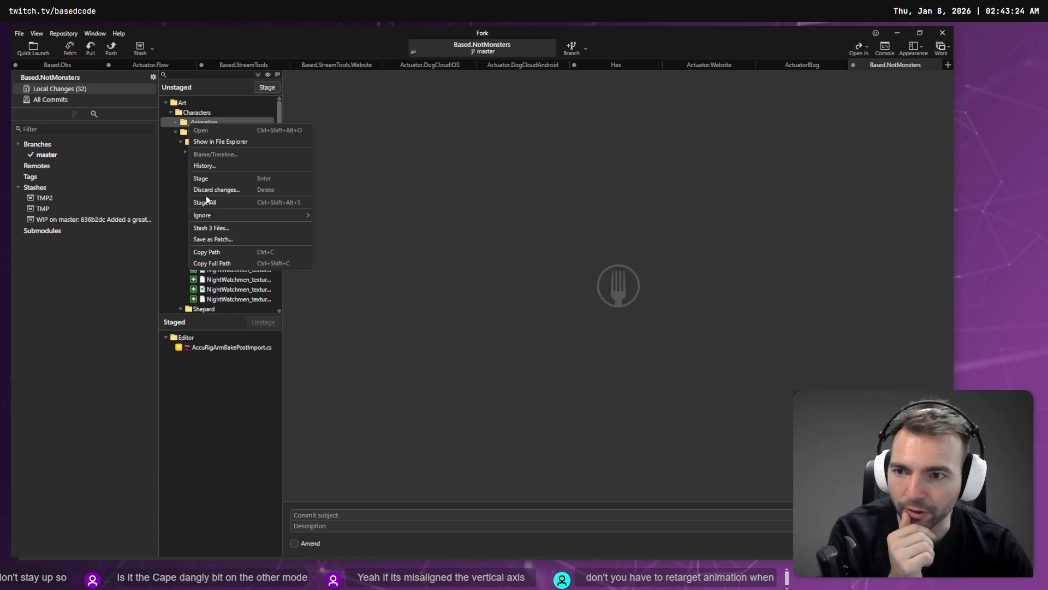
{"action": "left_click", "coordinate": [217, 178]}
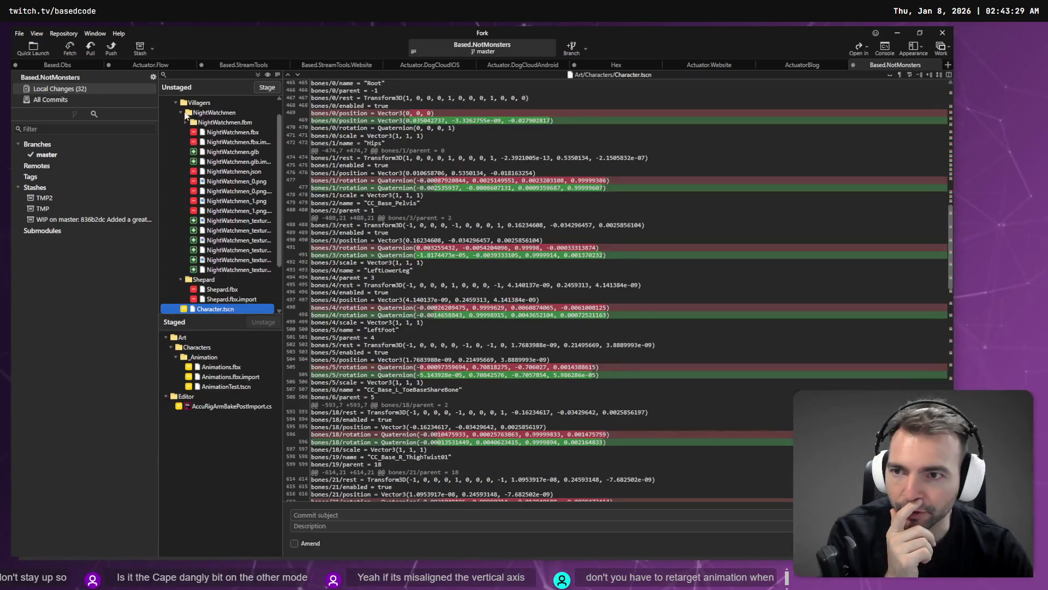
Stage the Villagers folder, Character.tscn, and CharacterInputLocomotion.cs with its .uid
{"action": "left_click", "coordinate": [175, 102]}
{"action": "left_click", "coordinate": [186, 134]}
{"action": "right_click", "coordinate": [186, 133]}
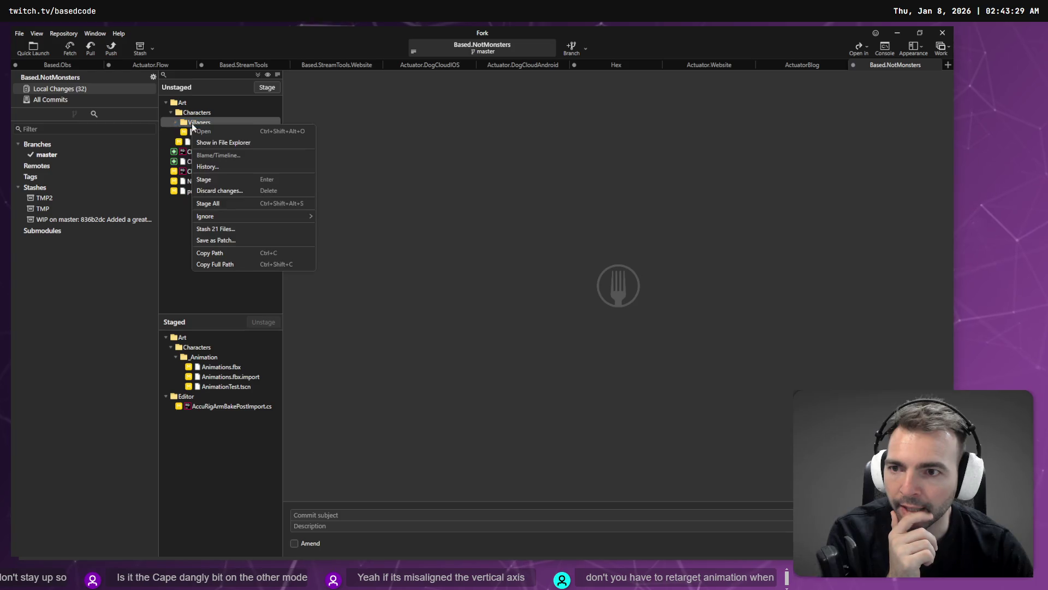
{"action": "left_click", "coordinate": [214, 168]}
{"action": "left_click", "coordinate": [214, 169]}
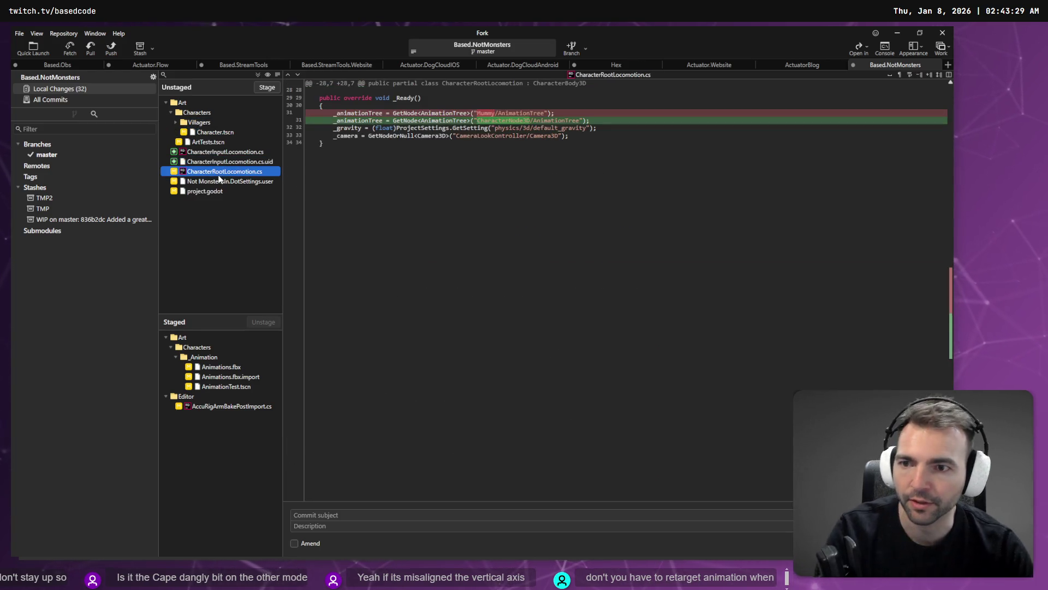
{"action": "left_click", "coordinate": [226, 155]}
{"action": "left_click", "coordinate": [230, 164], "text": "shift"}
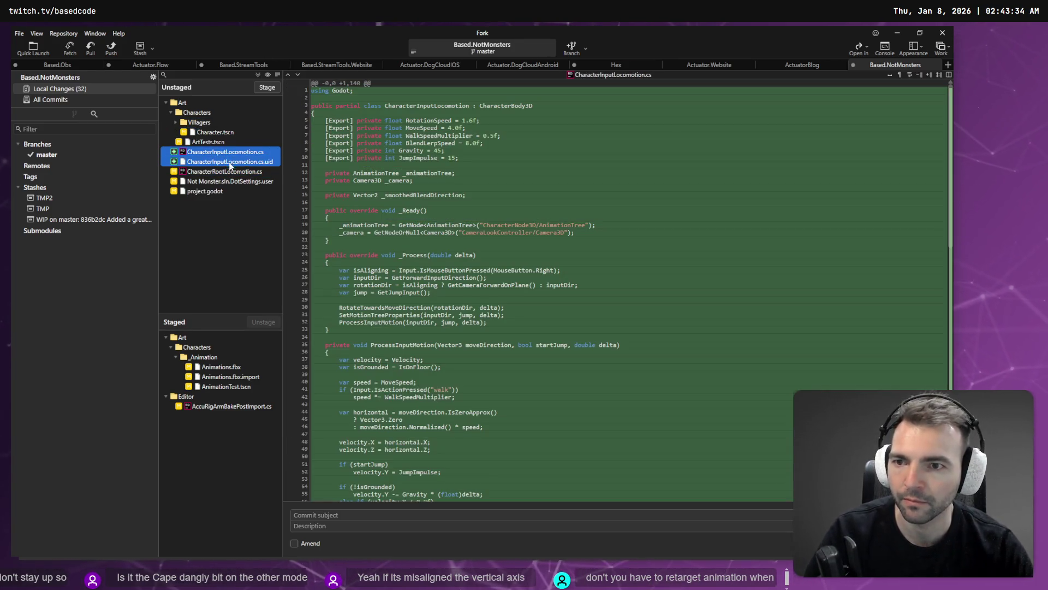
{"action": "left_click", "coordinate": [241, 122], "text": "ctrl"}
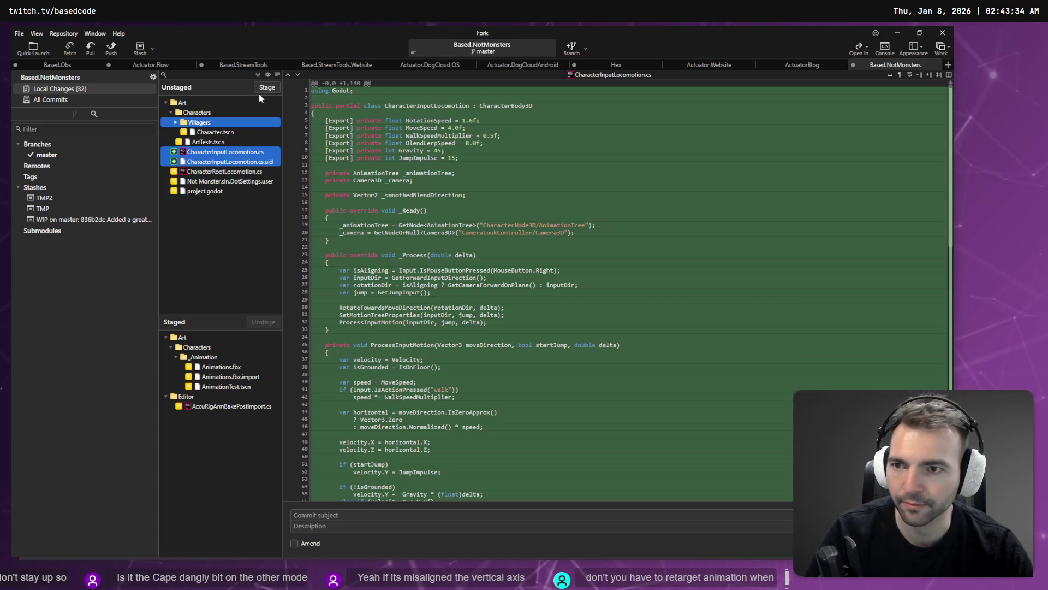
{"action": "left_click", "coordinate": [224, 134], "text": "ctrl"}
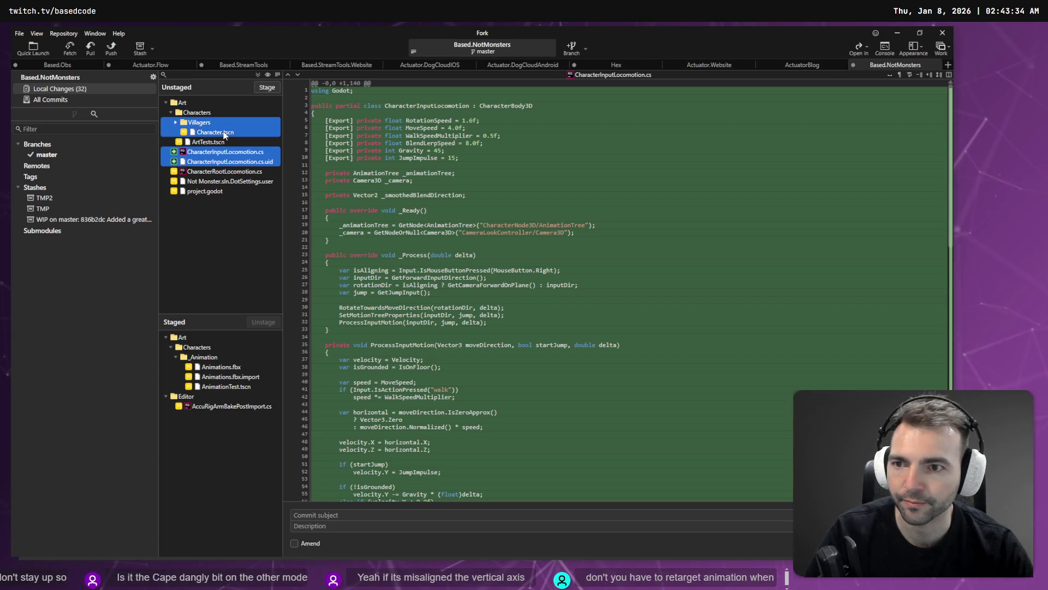
{"action": "left_click", "coordinate": [266, 87]}
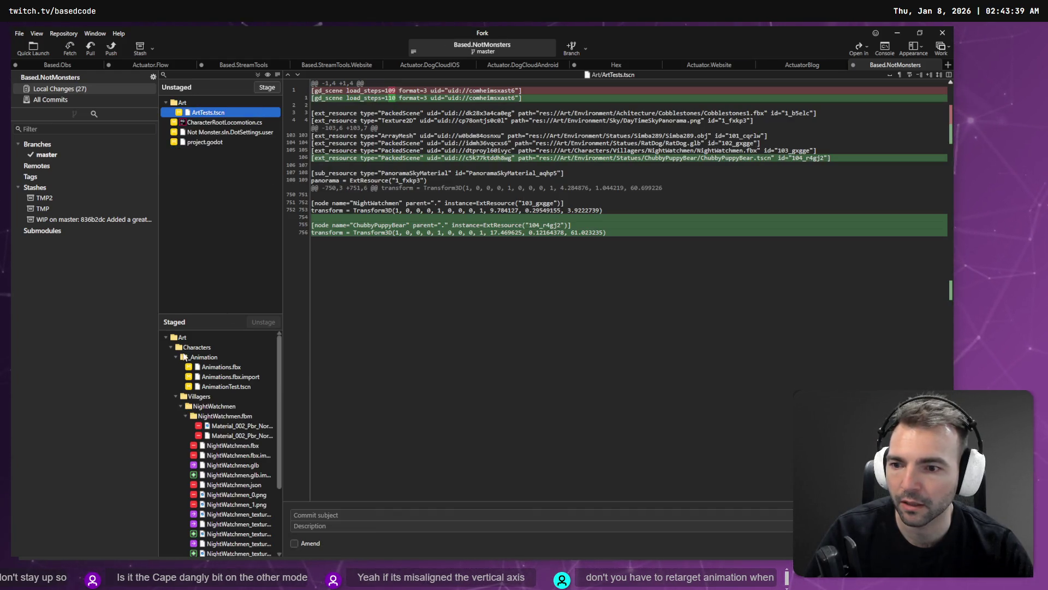
Collapse the staged folders and select staged entries from Art through CharacterInputLocomotion.cs
{"action": "left_click", "coordinate": [176, 357]}
{"action": "left_click", "coordinate": [176, 367]}
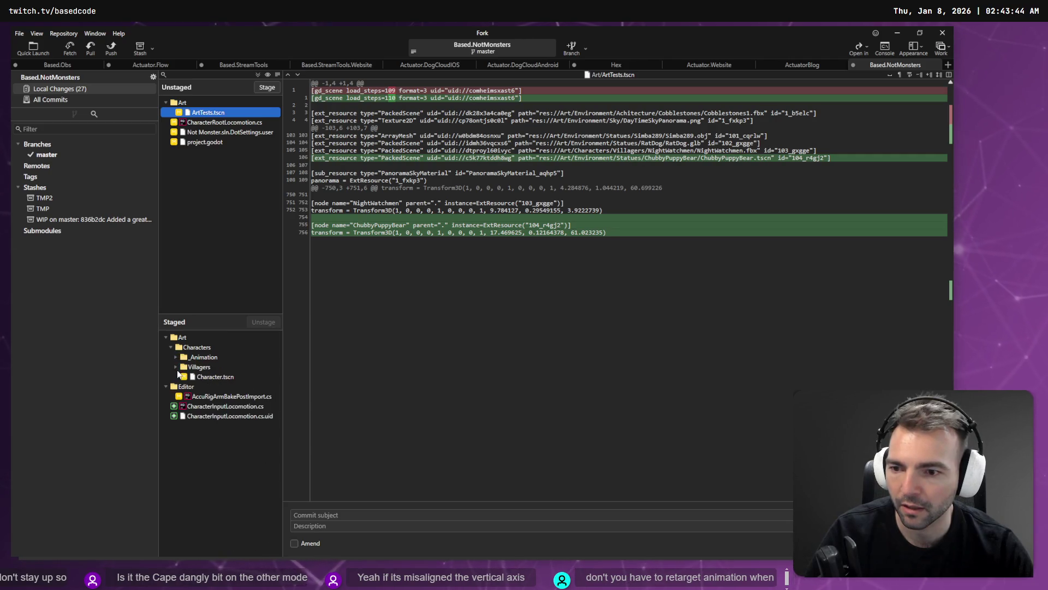
{"action": "left_click", "coordinate": [183, 337]}
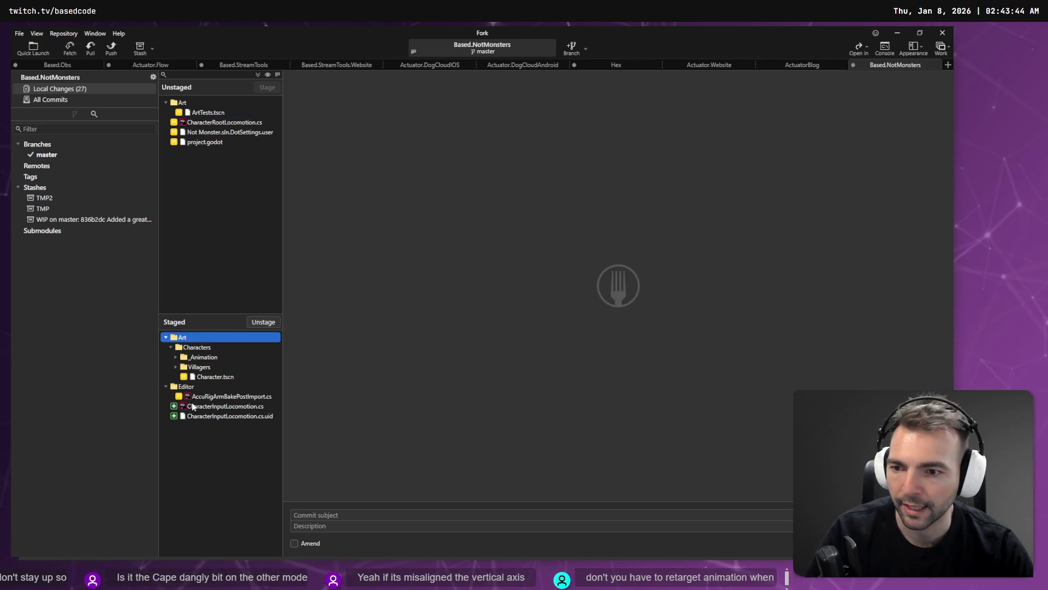
{"action": "left_click", "coordinate": [194, 407], "text": "shift"}
Stash all 23 staged files under the message InputLocomotionTesting
{"action": "left_click", "coordinate": [194, 416], "text": "shift"}
{"action": "right_click", "coordinate": [197, 417]}
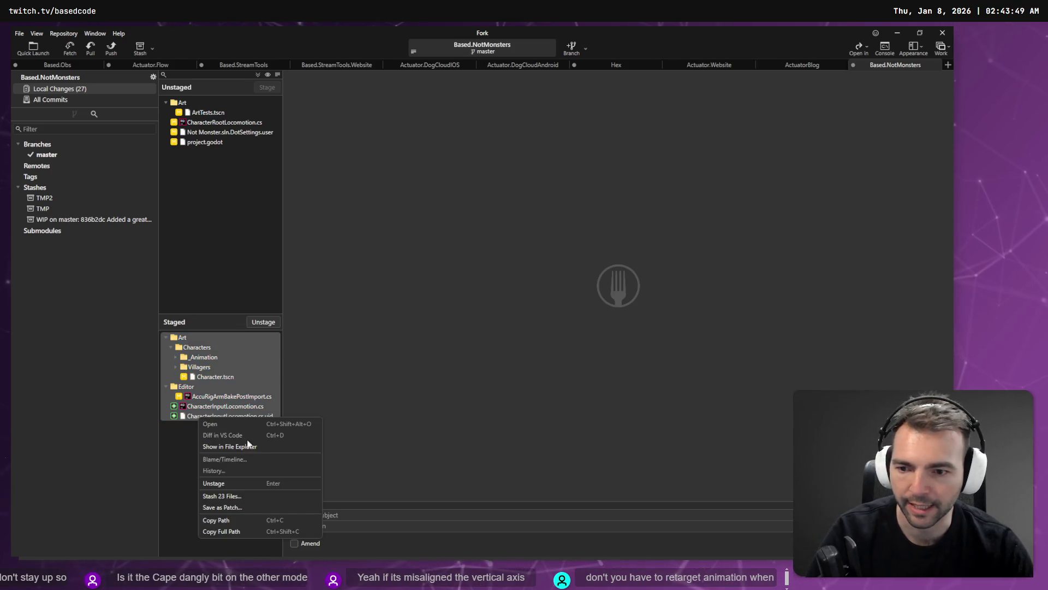
{"action": "left_click", "coordinate": [244, 496]}
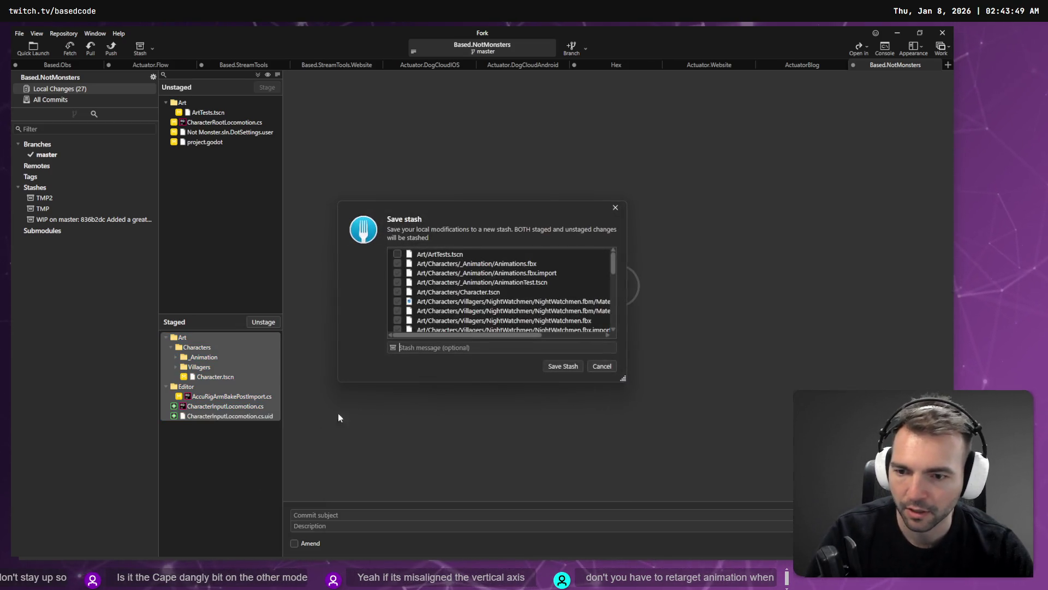
{"action": "left_click", "coordinate": [451, 348]}
{"action": "type", "text": "Inp"}
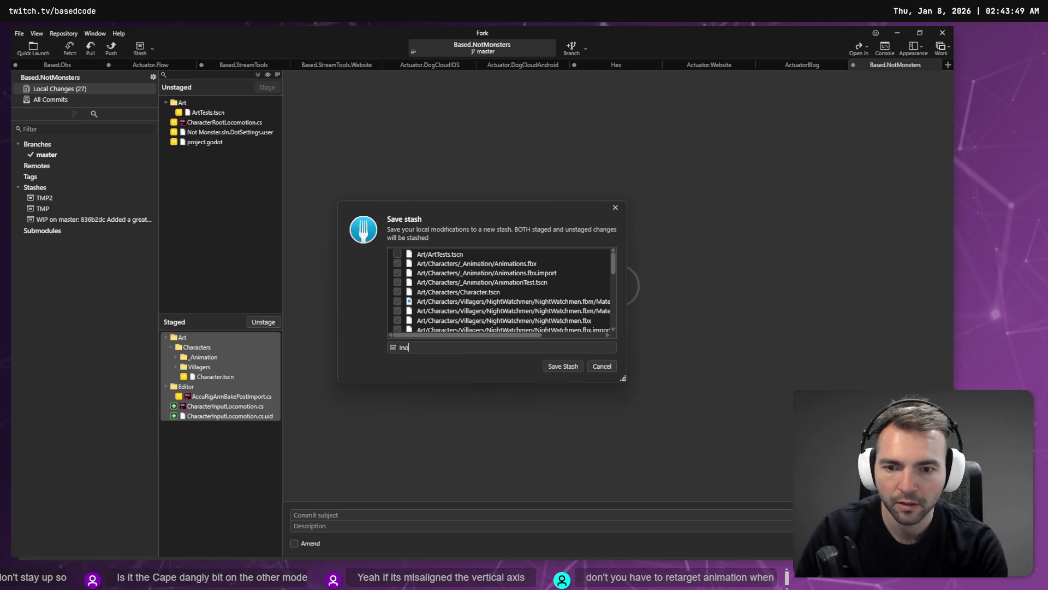
{"action": "type", "text": "utLocomotionTesting."}
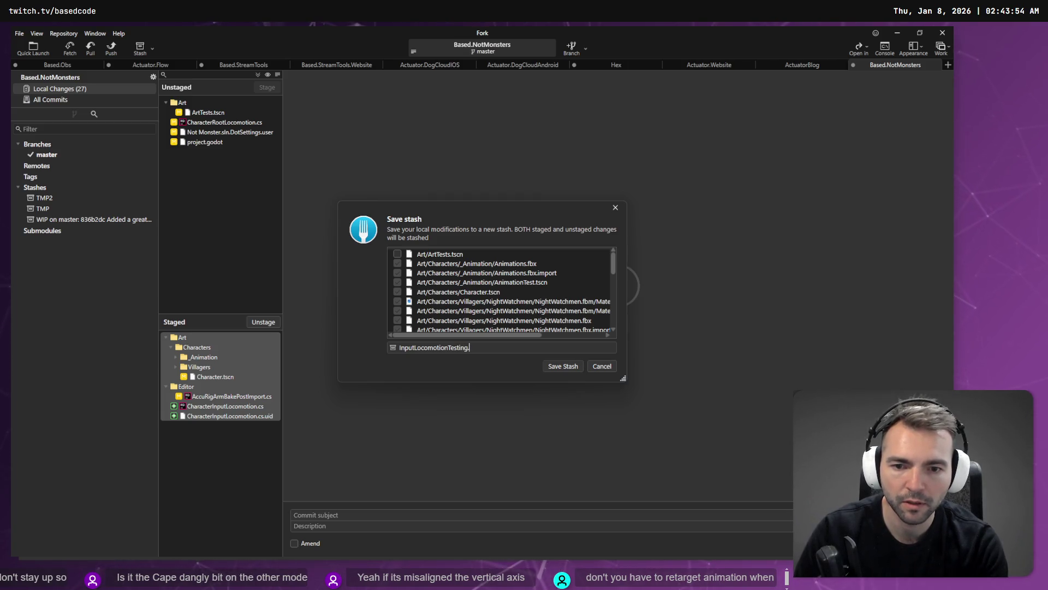
{"action": "key", "text": "Return"}
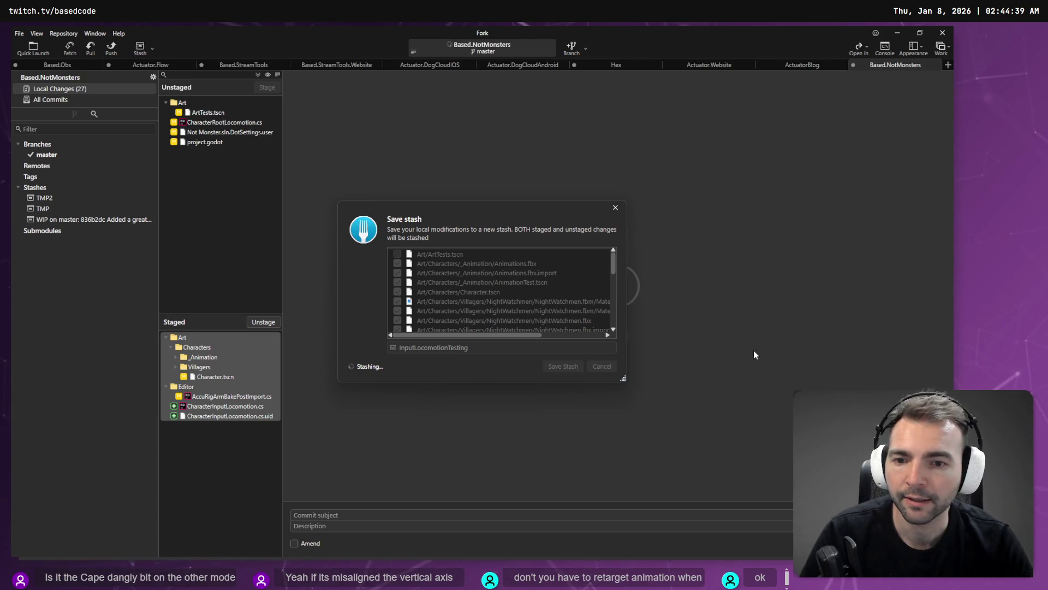
{"action": "left_click_drag", "start_coordinate": [451, 212], "coordinate": [439, 200]}
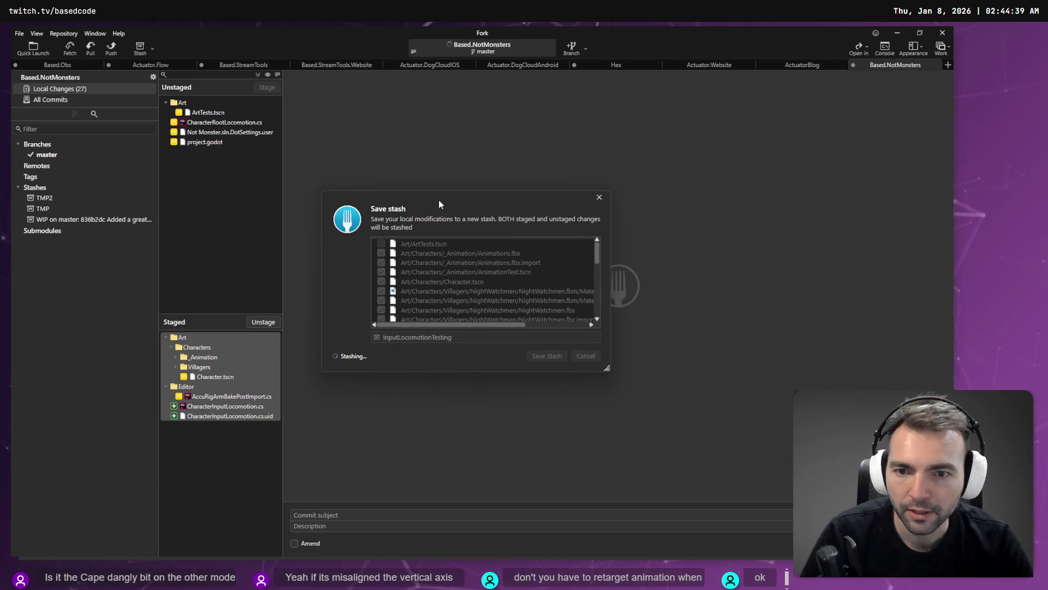
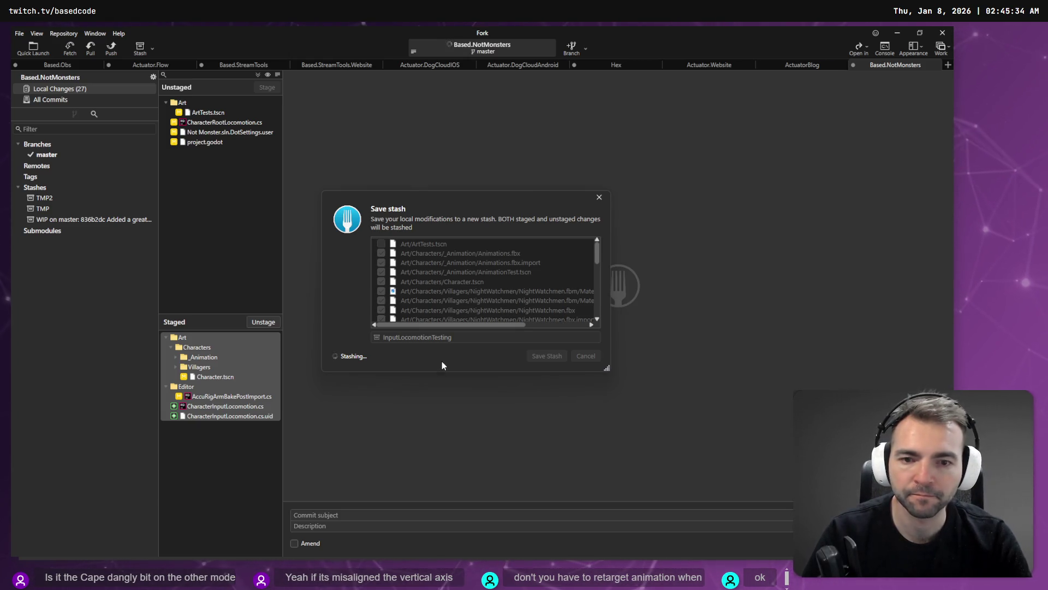
Switch from Fork through Godot to the Blender CharacterAnimations scene
{"action": "key", "text": "alt+Tab"}
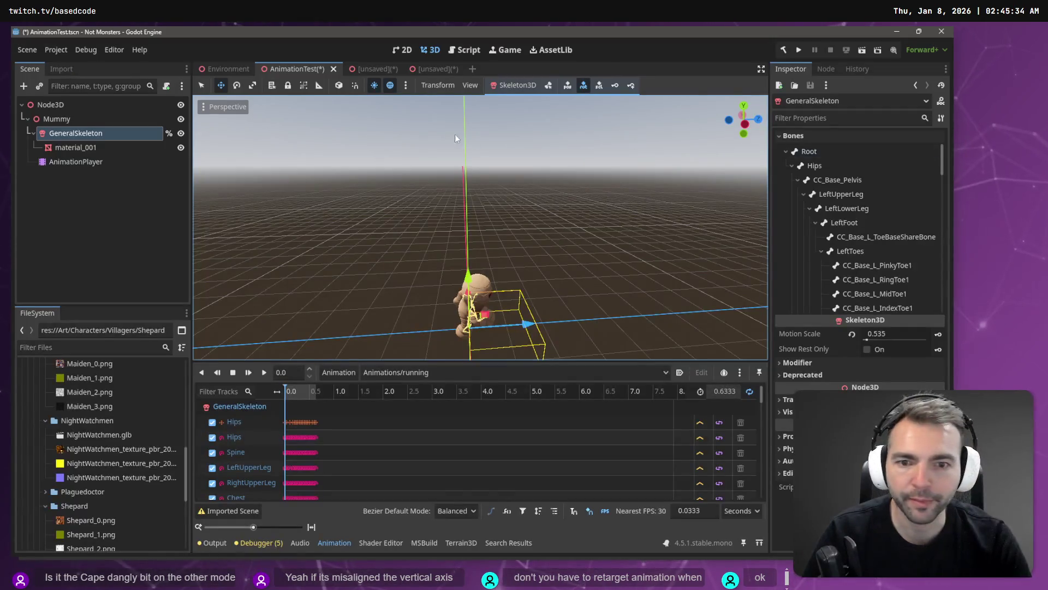
{"action": "key", "text": "alt+Tab"}
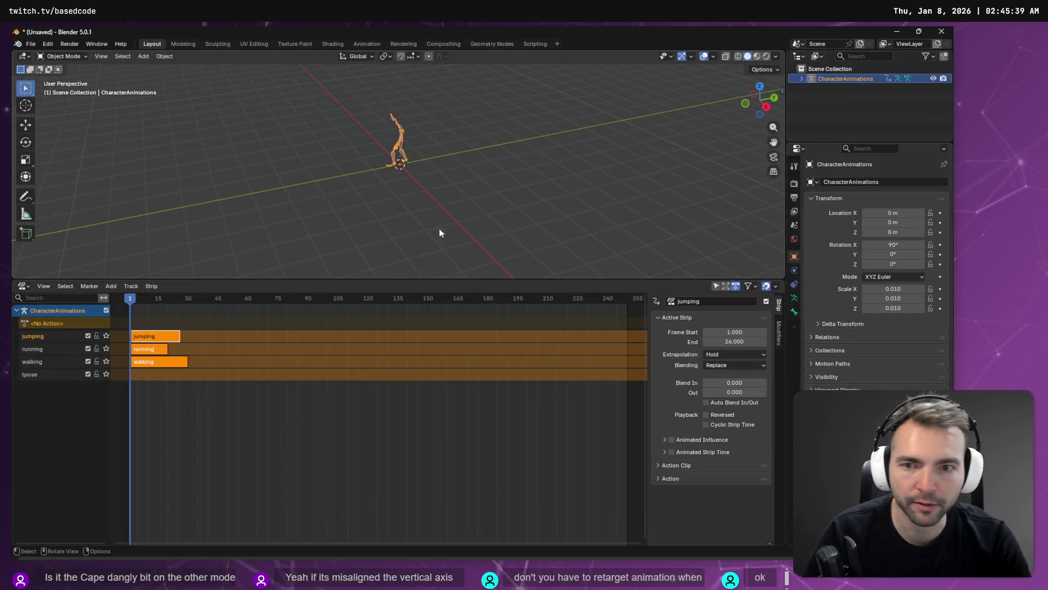
Start a new General file without saving, delete the default cube, then go to the browser
{"action": "left_click", "coordinate": [30, 44]}
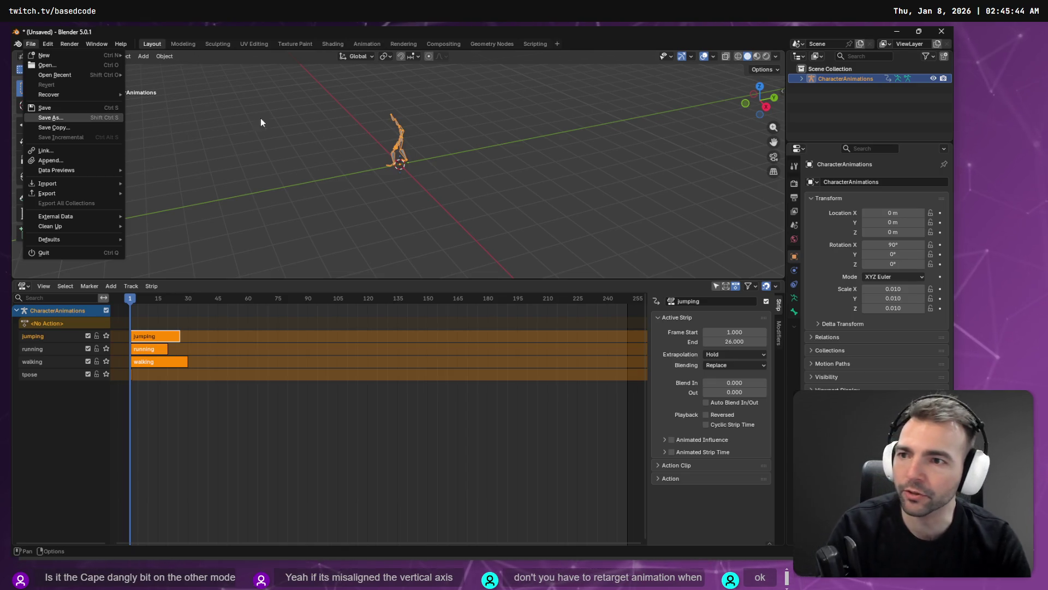
{"action": "mouse_move", "coordinate": [43, 55]}
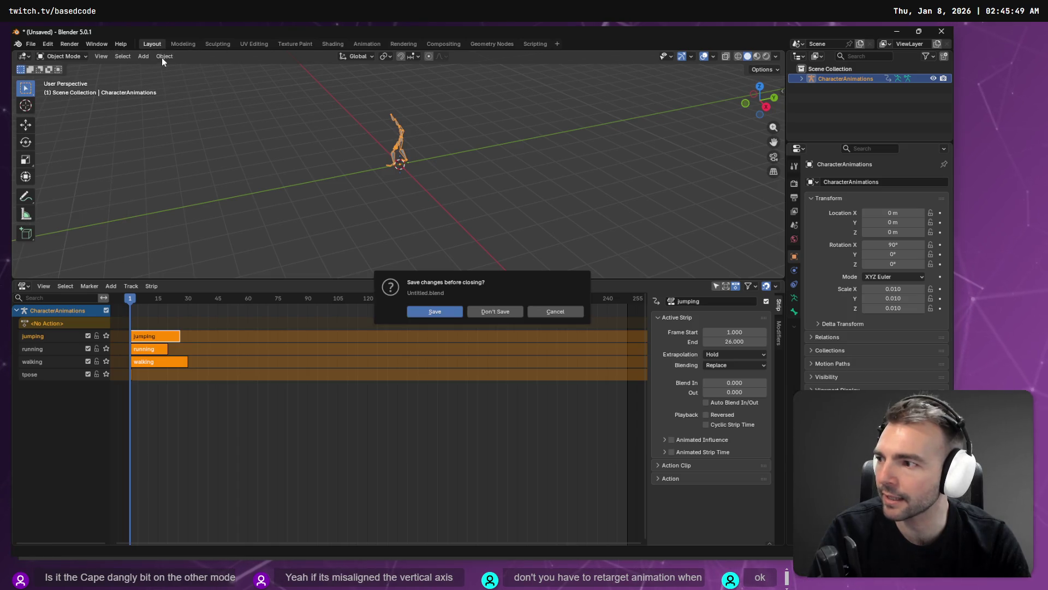
{"action": "left_click", "coordinate": [162, 57]}
{"action": "left_click", "coordinate": [497, 310]}
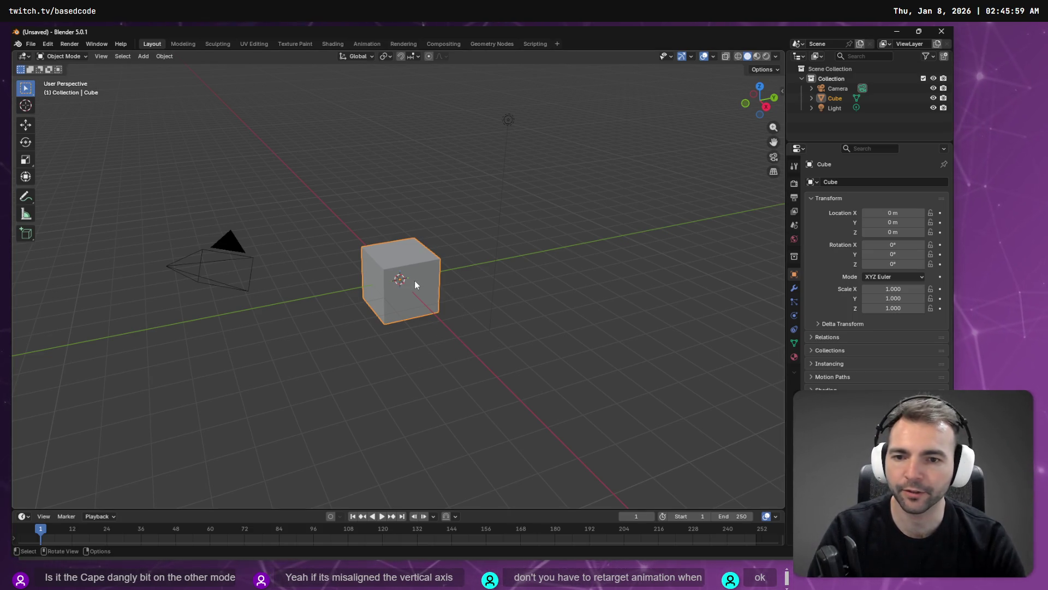
{"action": "key", "text": "Delete"}
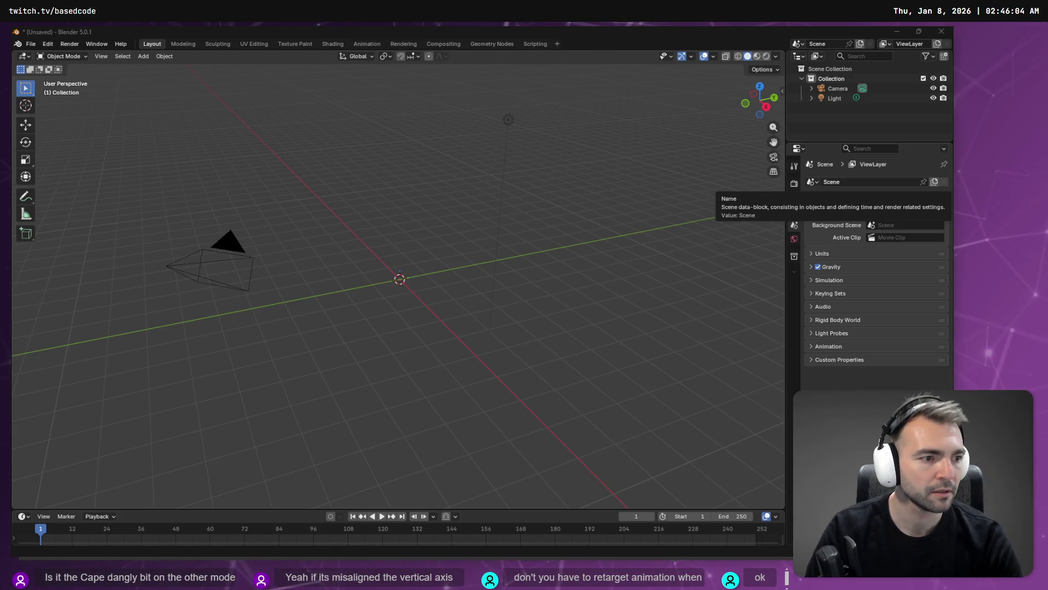
{"action": "key", "text": "alt+Tab"}
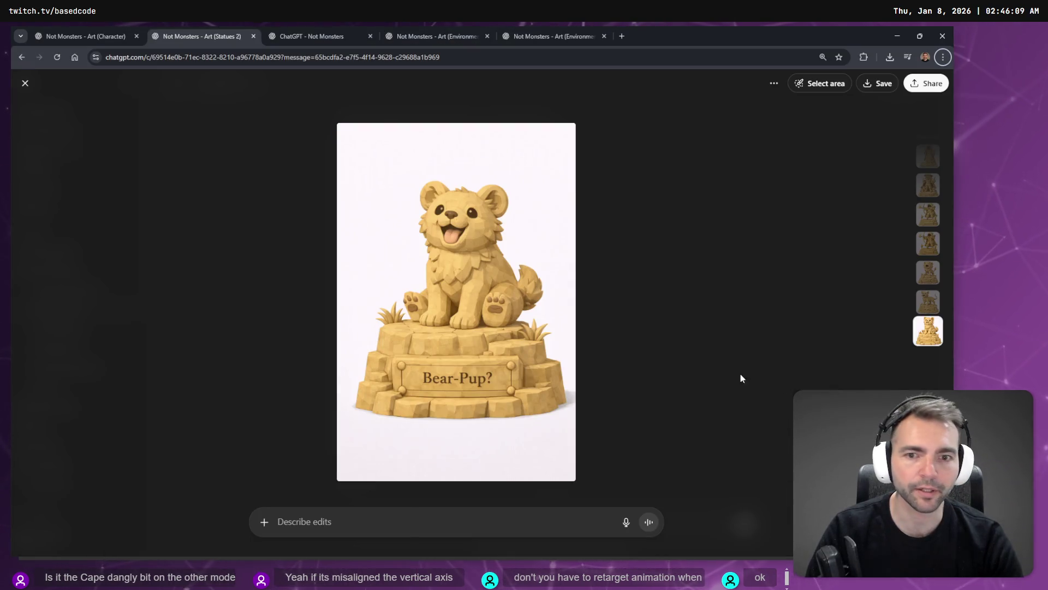
Dictate and send the Blender bone-weights question to ChatGPT, correcting 'three D' to '3D'
{"action": "key", "text": "alt+Tab"}
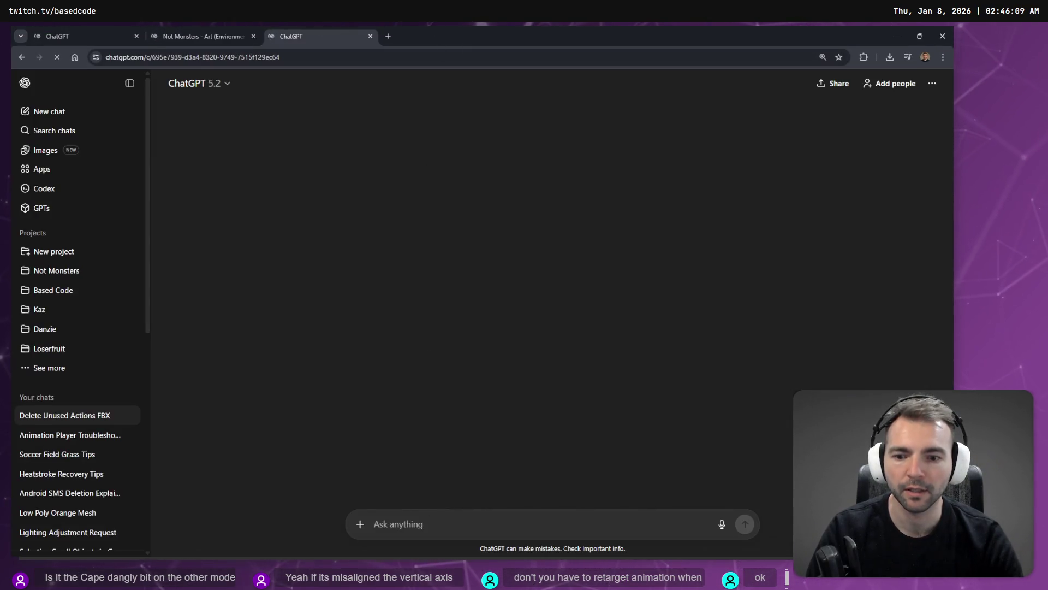
{"action": "key", "text": "super+h"}
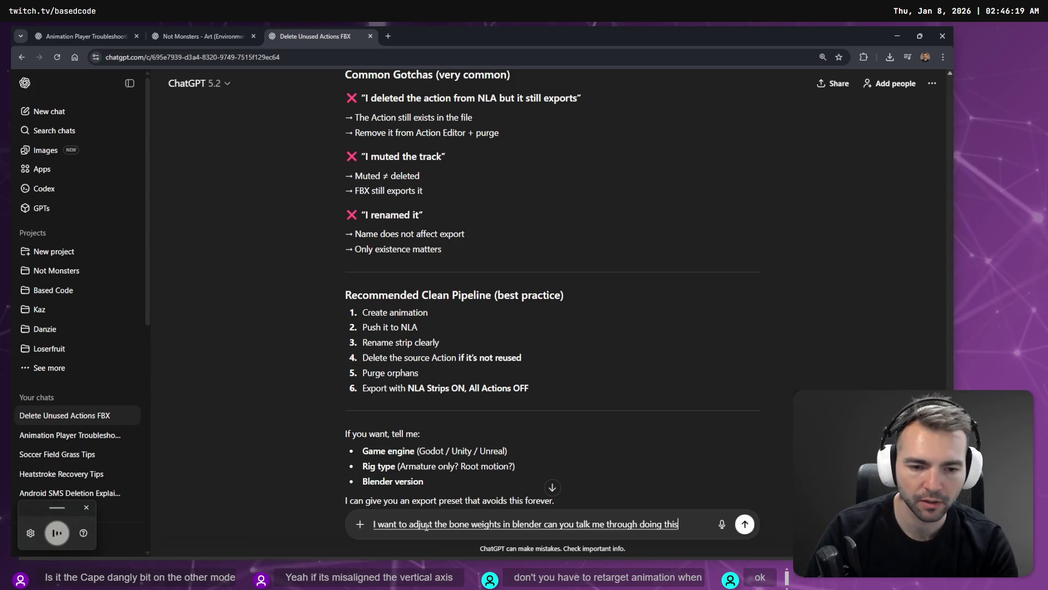
{"action": "key", "text": "super+h"}
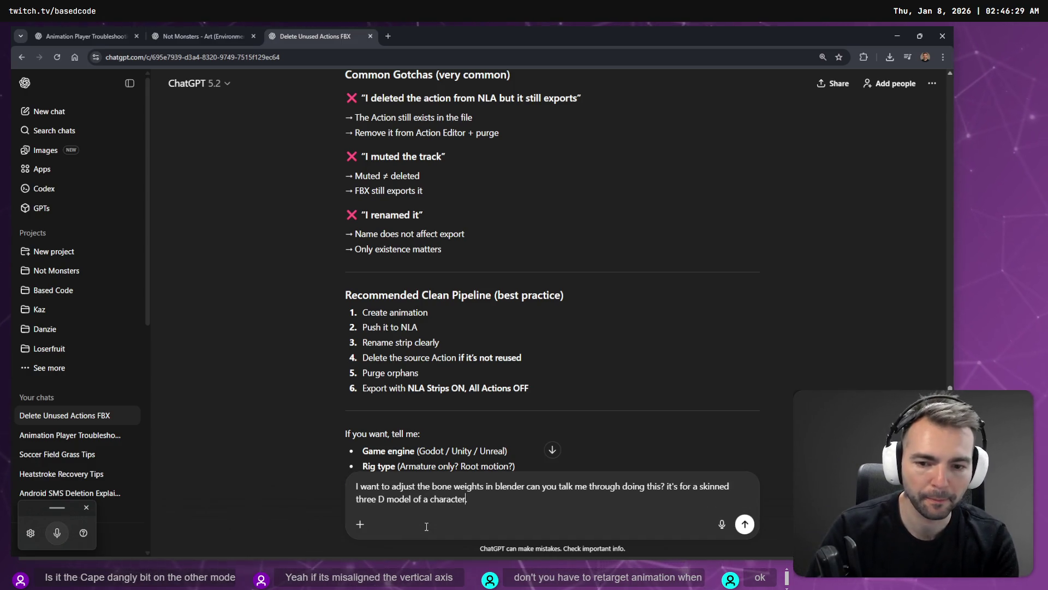
{"action": "key", "text": "ctrl+Left"}
{"action": "key", "text": "ctrl+Left"}
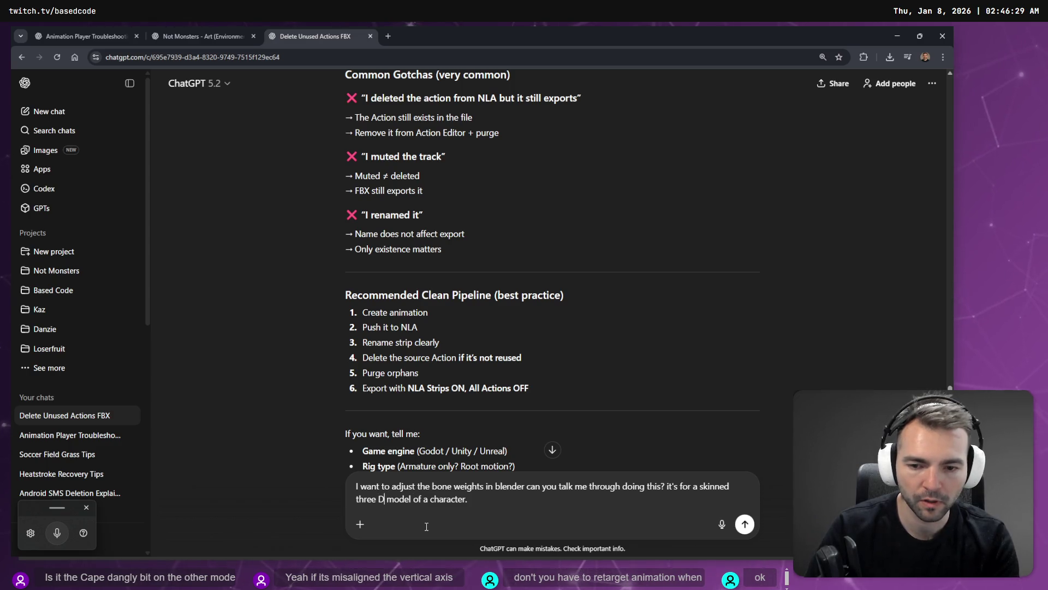
{"action": "key", "text": "shift+End"}
{"action": "key", "text": "ctrl+shift+Left"}
{"action": "type", "text": "3D"}
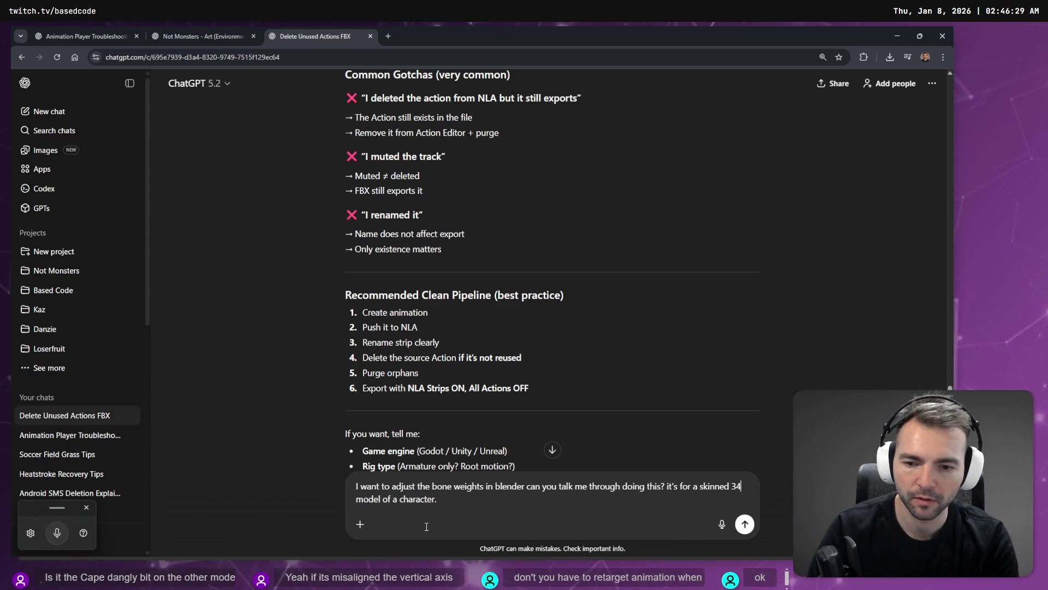
{"action": "key", "text": "Return"}
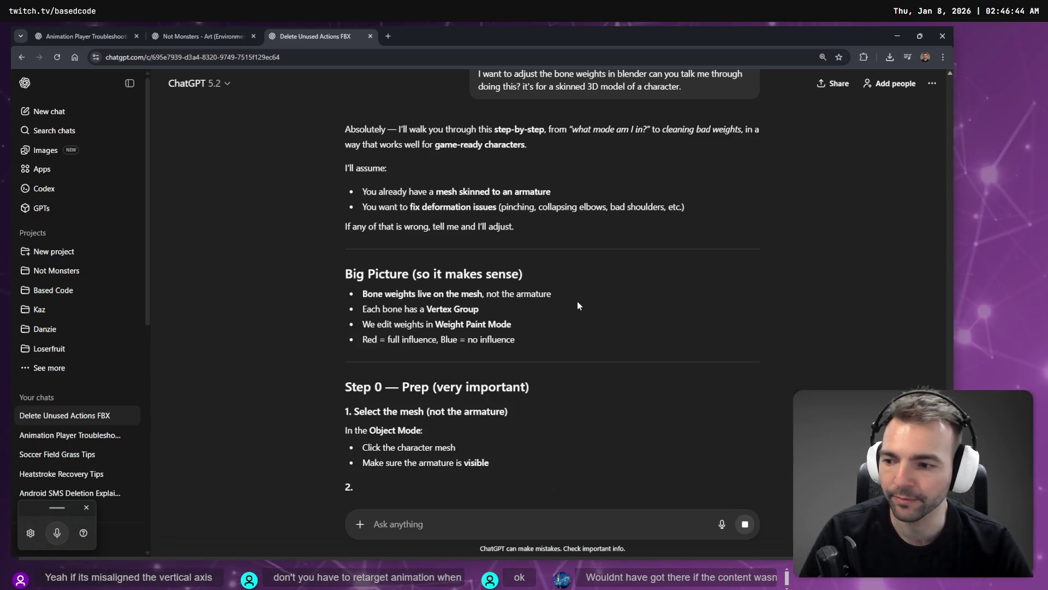
Scroll through ChatGPT's step-by-step answer, then leave the window
{"action": "scroll", "coordinate": [573, 306], "scroll_direction": "down", "scroll_amount": 1}
{"action": "scroll", "coordinate": [568, 308], "scroll_direction": "down", "scroll_amount": 2}
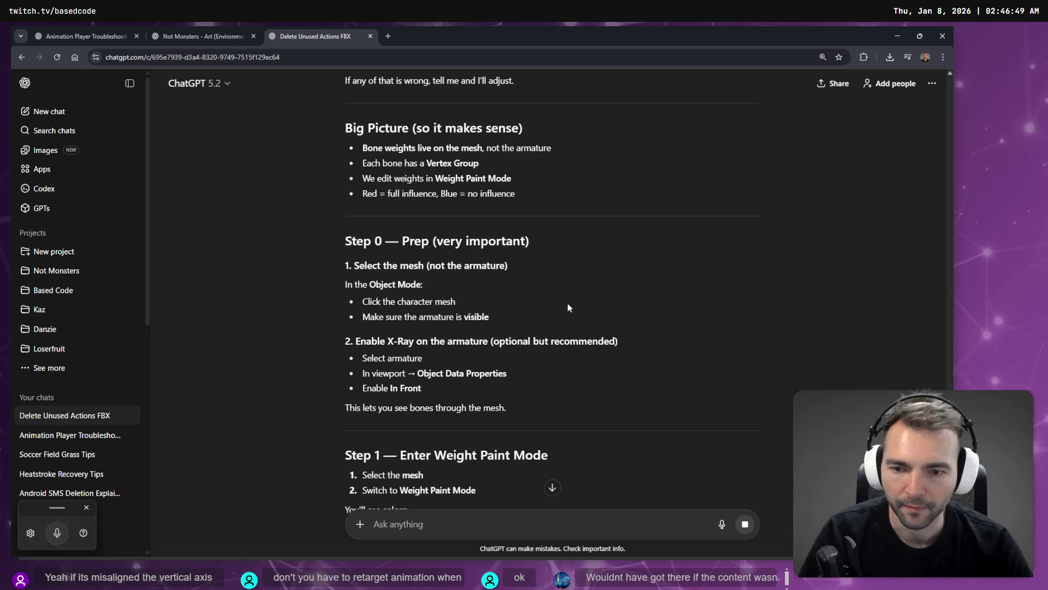
{"action": "scroll", "coordinate": [568, 307], "scroll_direction": "down", "scroll_amount": 2}
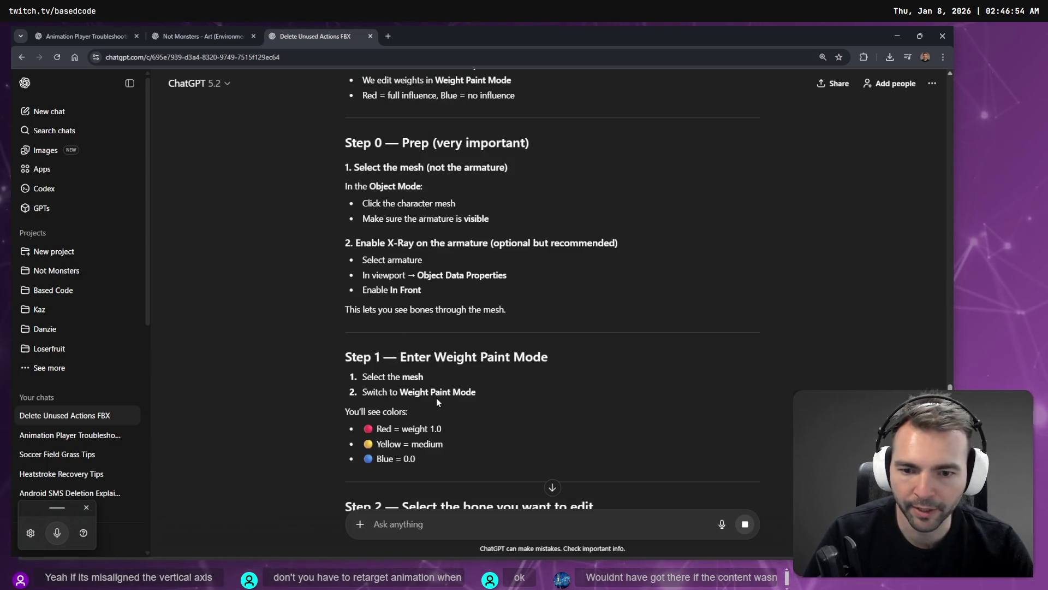
{"action": "key", "text": "alt+Tab"}
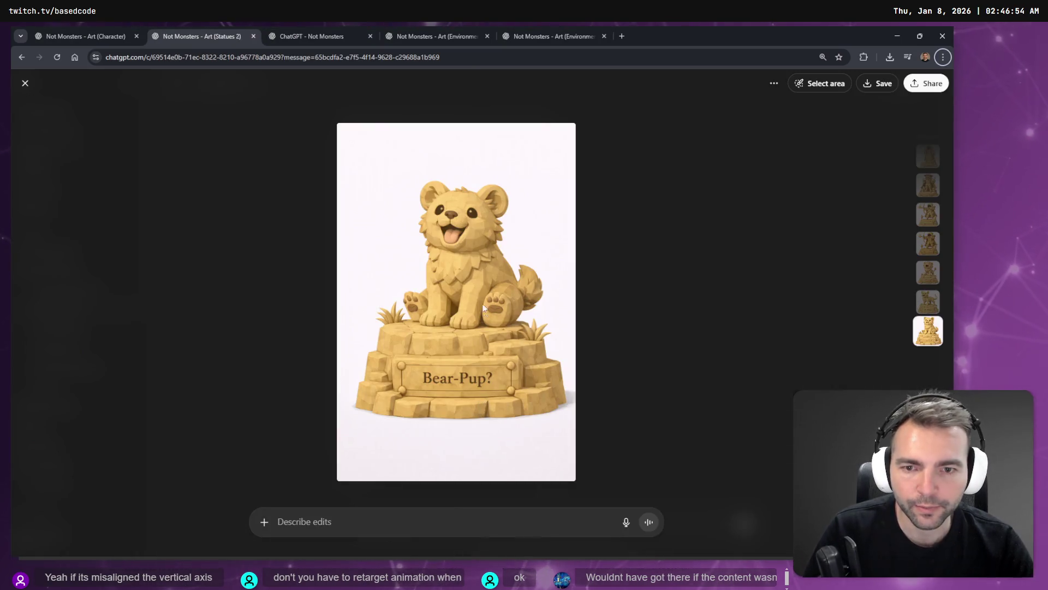
Glance at Blender's File menu, then reload the changed AnimationTest scene from disk in Godot
{"action": "key", "text": "alt+Tab"}
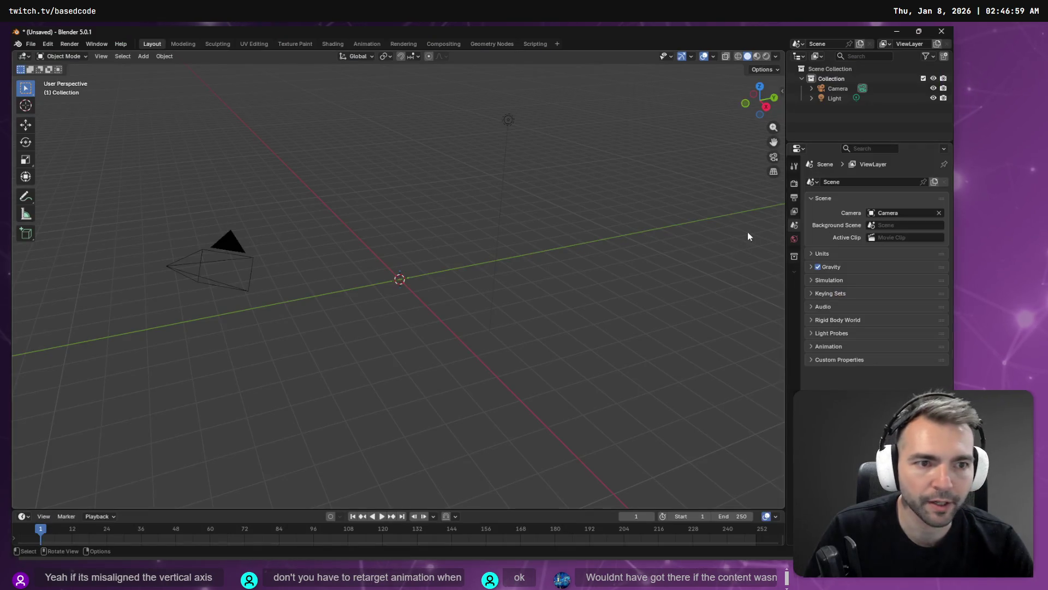
{"action": "left_click", "coordinate": [31, 44]}
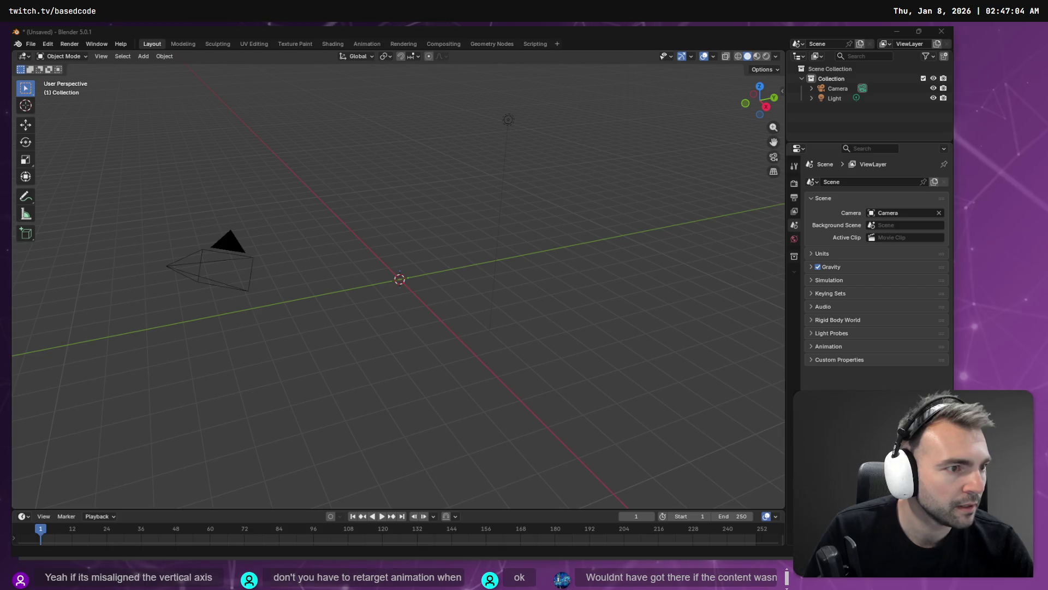
{"action": "key", "text": "alt+Tab"}
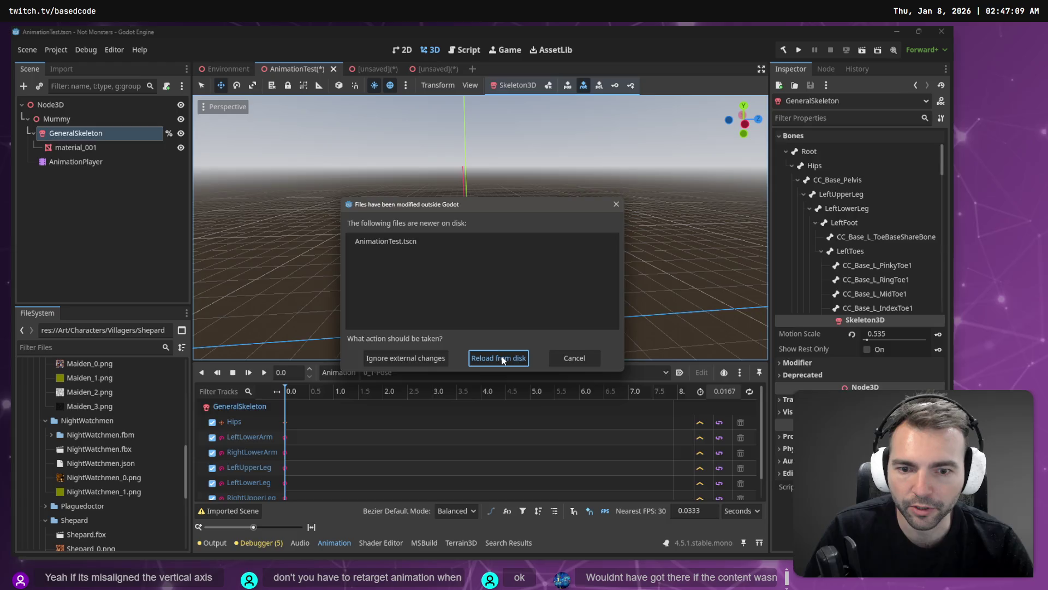
{"action": "left_click", "coordinate": [501, 358]}
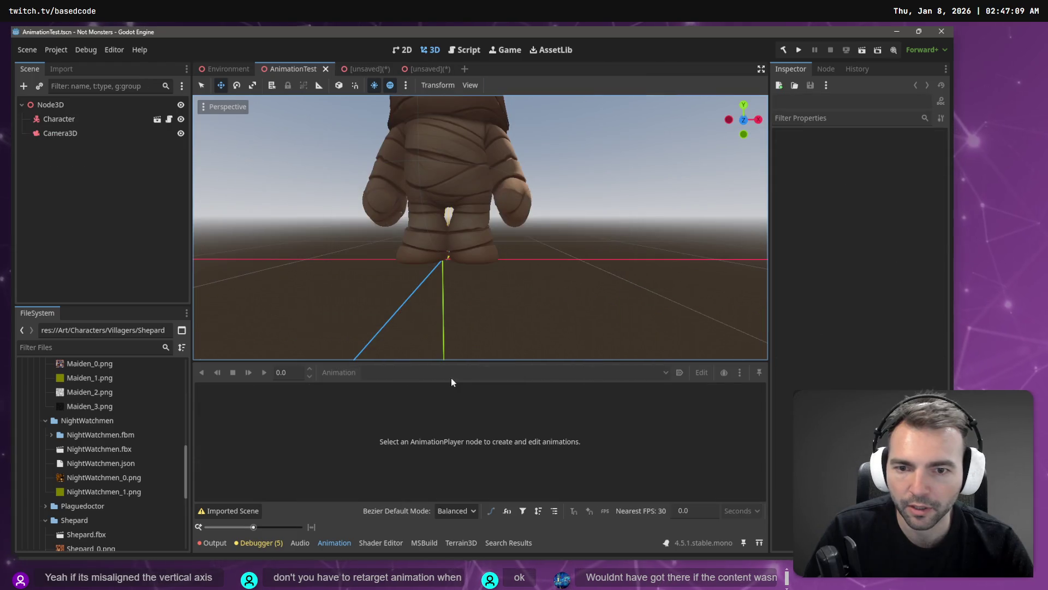
Select and right-click NightWatchmen.fbx in Godot's FileSystem, then begin opening a file in Blender
{"action": "left_click", "coordinate": [76, 448]}
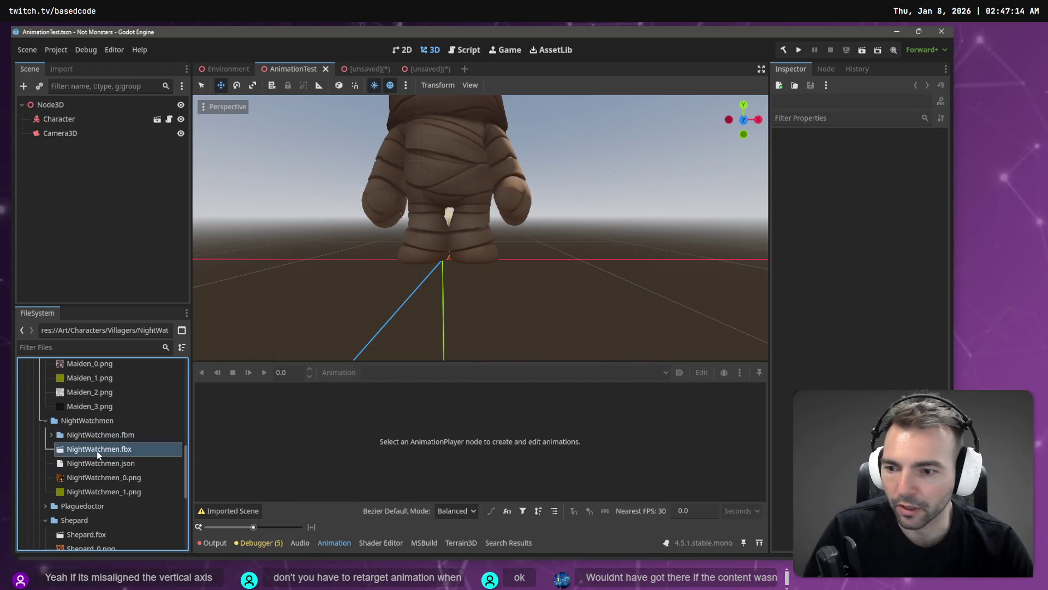
{"action": "right_click", "coordinate": [98, 451]}
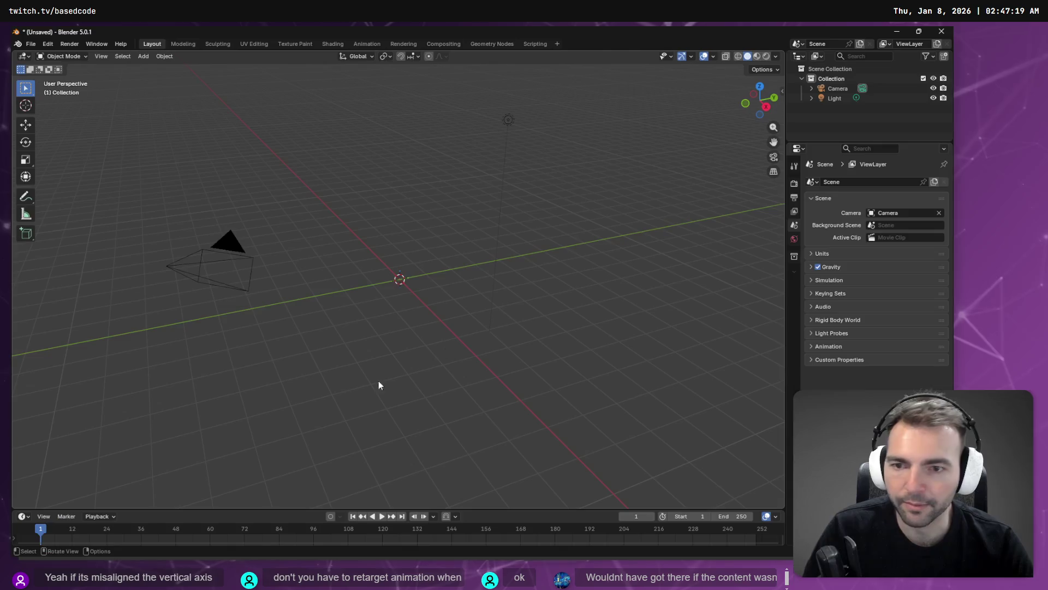
{"action": "key", "text": "ctrl+q"}
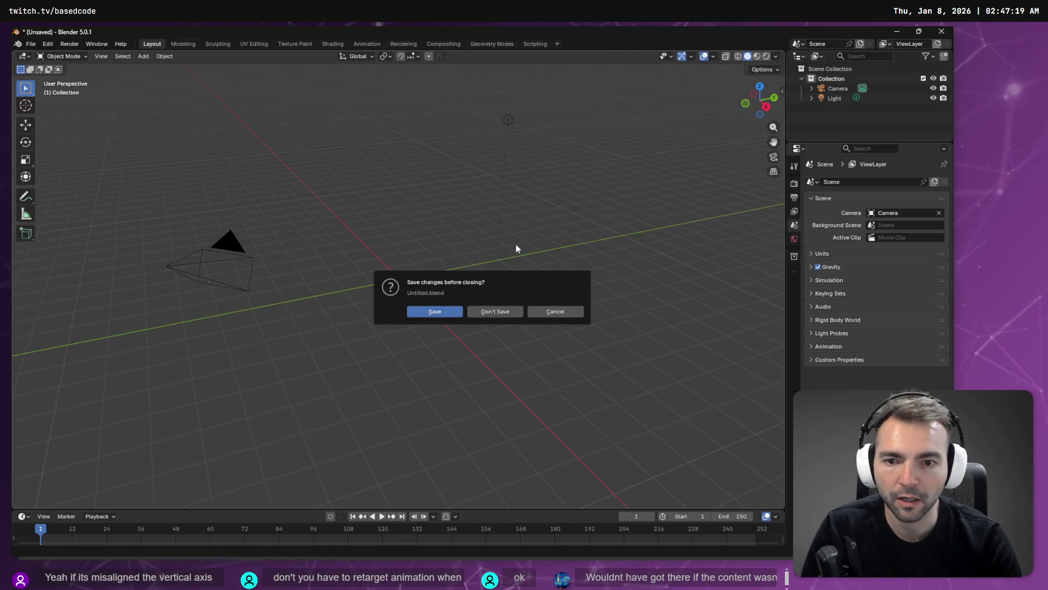
Skip saving and try opening the pasted NightWatchmen.fbx path in Blender's file browser
{"action": "left_click", "coordinate": [498, 311]}
{"action": "left_click", "coordinate": [473, 324]}
{"action": "type", "text": "C:/Work/Based.NotMonsters/Art/Characters/Villagers/NightWatchmen/NightWatchmen.fbx"}
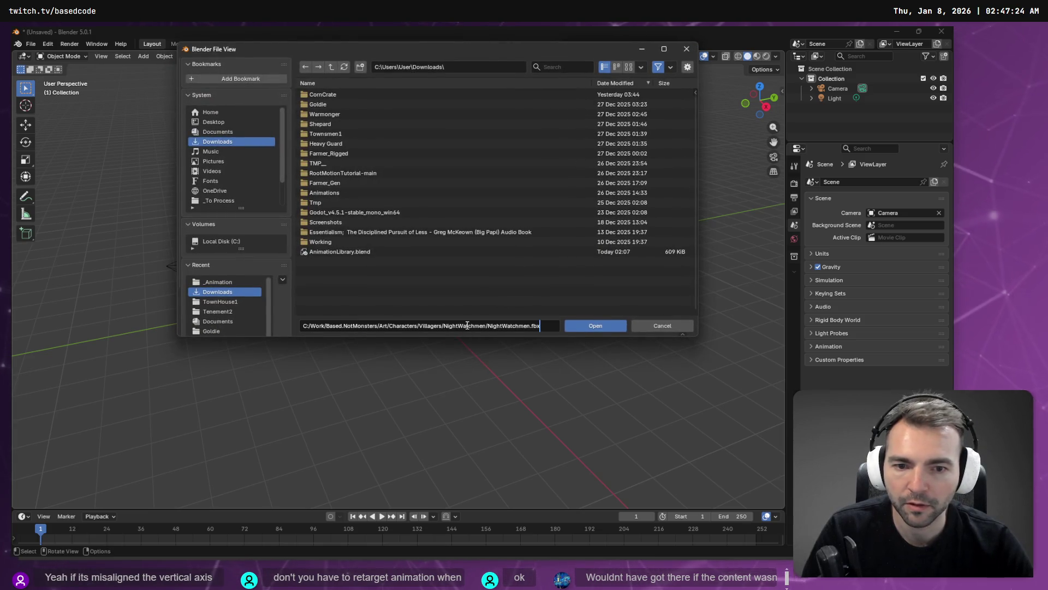
{"action": "left_click", "coordinate": [619, 329]}
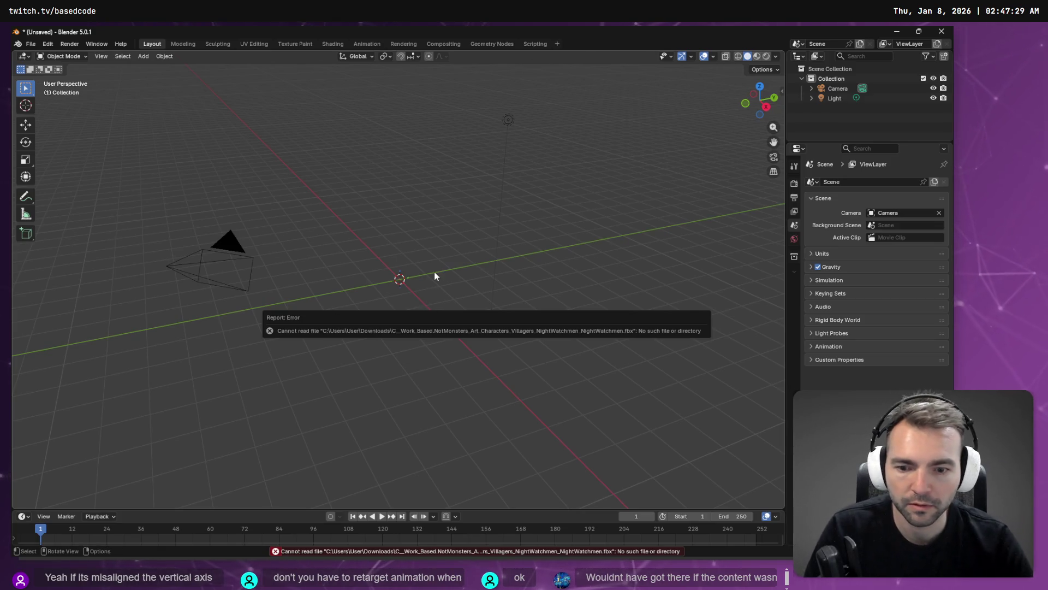
Start a new General scene without saving and delete its Collection, camera, cube and light
{"action": "key", "text": "ctrl+n"}
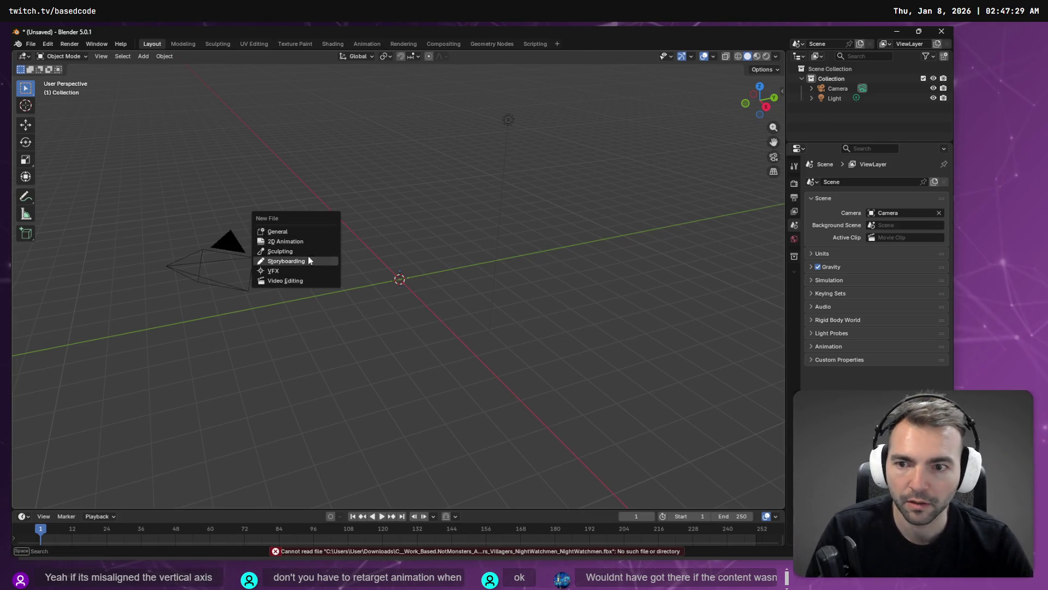
{"action": "left_click", "coordinate": [317, 240]}
{"action": "left_click", "coordinate": [493, 309]}
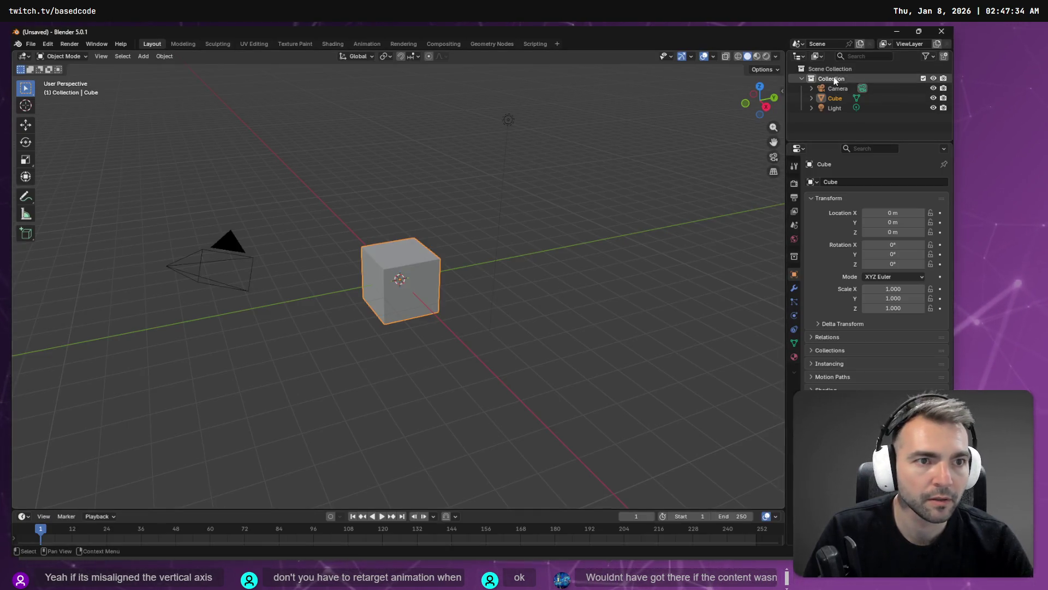
{"action": "left_click", "coordinate": [831, 79]}
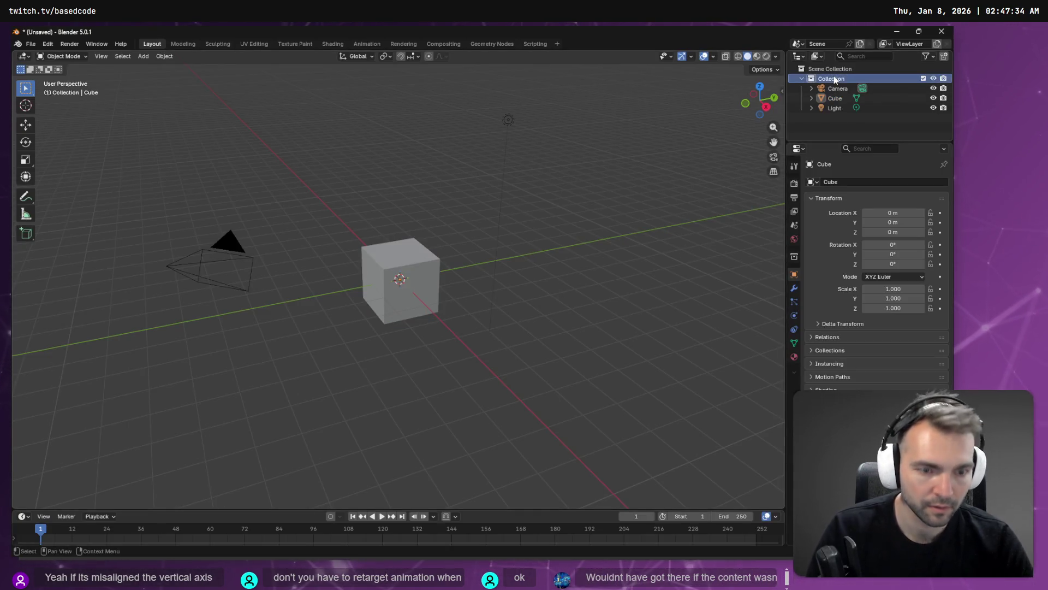
{"action": "key", "text": "Delete"}
{"action": "left_click", "coordinate": [828, 78]}
{"action": "left_click", "coordinate": [825, 98], "text": "shift"}
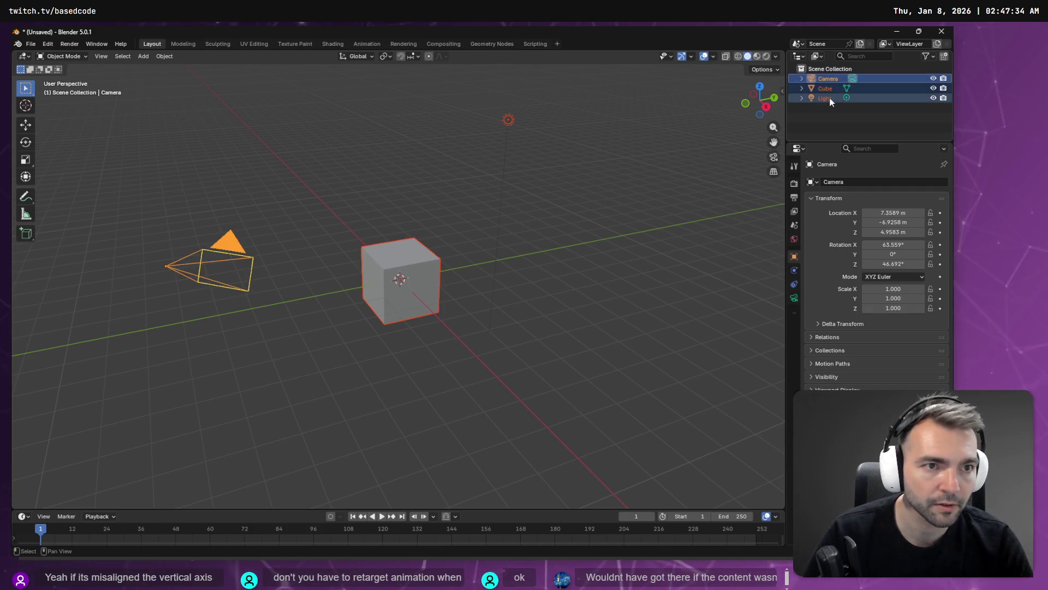
{"action": "key", "text": "Delete"}
{"action": "key", "text": "alt+Tab"}
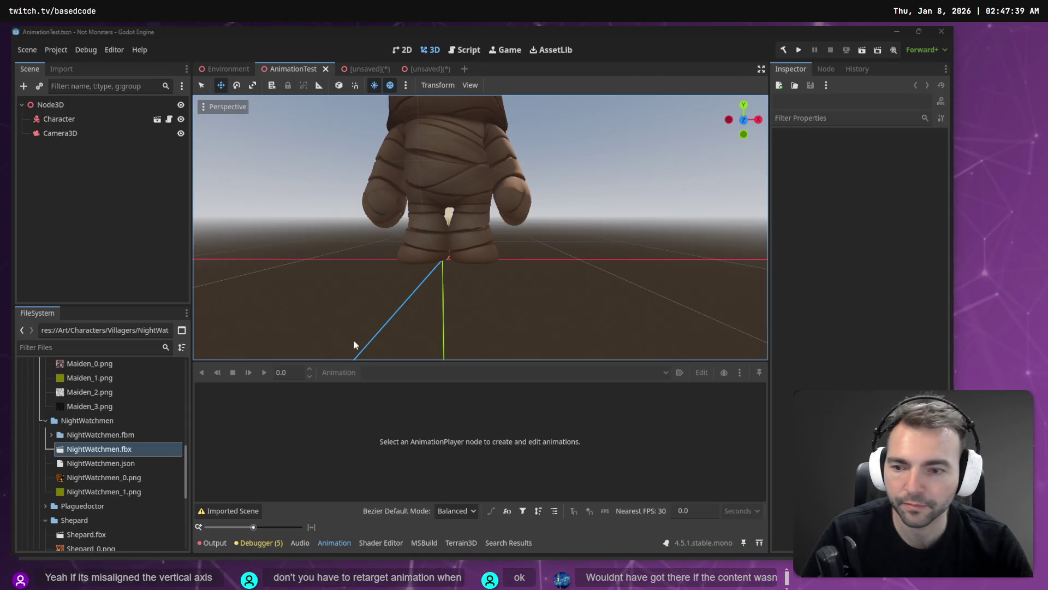
Open NightWatchmen.fbx from Godot's FileSystem dock in its external program, Blender
{"action": "key", "text": "alt+Tab"}
{"action": "key", "text": "alt+Tab"}
{"action": "right_click", "coordinate": [127, 447]}
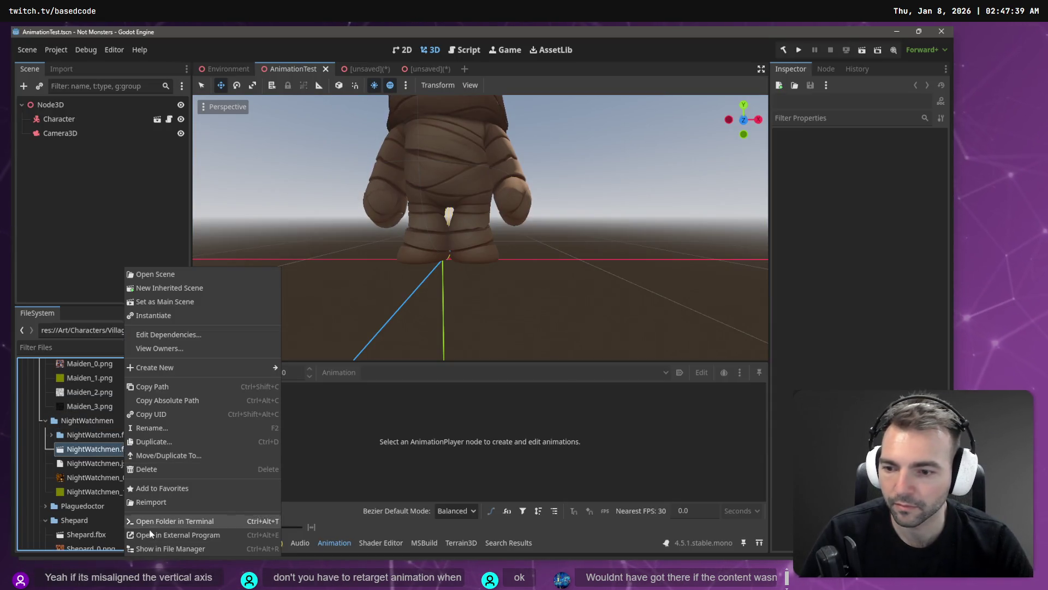
{"action": "left_click", "coordinate": [207, 547]}
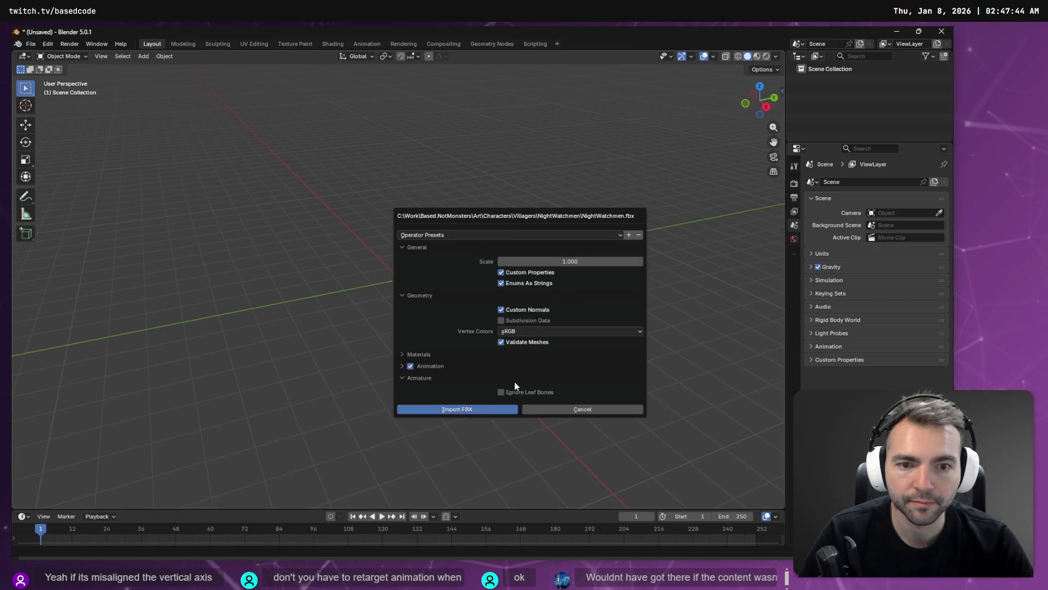
Import the NightWatchmen FBX, shade it smooth, and select its material_001 mesh under Armature
{"action": "left_click", "coordinate": [480, 409]}
{"action": "right_click", "coordinate": [423, 303]}
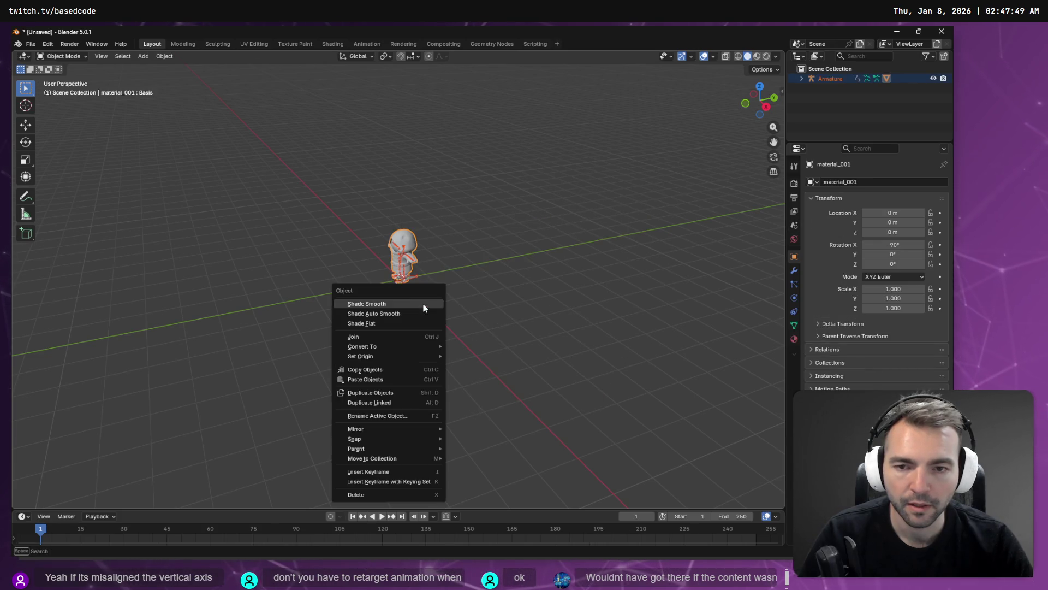
{"action": "left_click", "coordinate": [424, 303]}
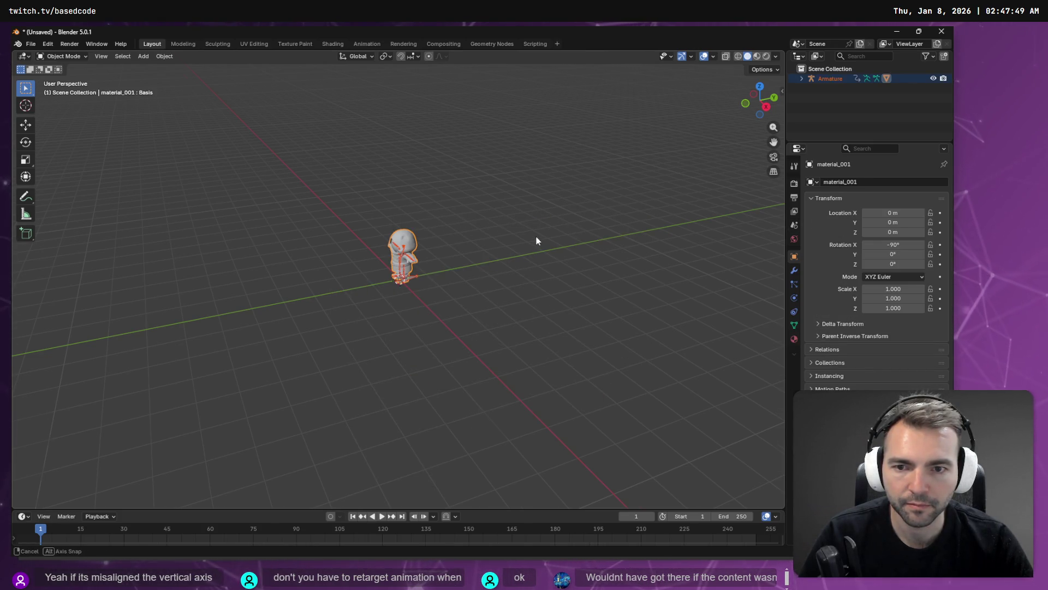
{"action": "mouse_move", "coordinate": [535, 238]}
{"action": "middle_mouse_down"}
{"action": "mouse_move", "coordinate": [599, 250]}
{"action": "mouse_move", "coordinate": [641, 215]}
{"action": "middle_mouse_up"}
{"action": "scroll", "coordinate": [456, 227], "scroll_direction": "up", "scroll_amount": 4}
{"action": "scroll", "coordinate": [456, 228], "scroll_direction": "up", "scroll_amount": 3}
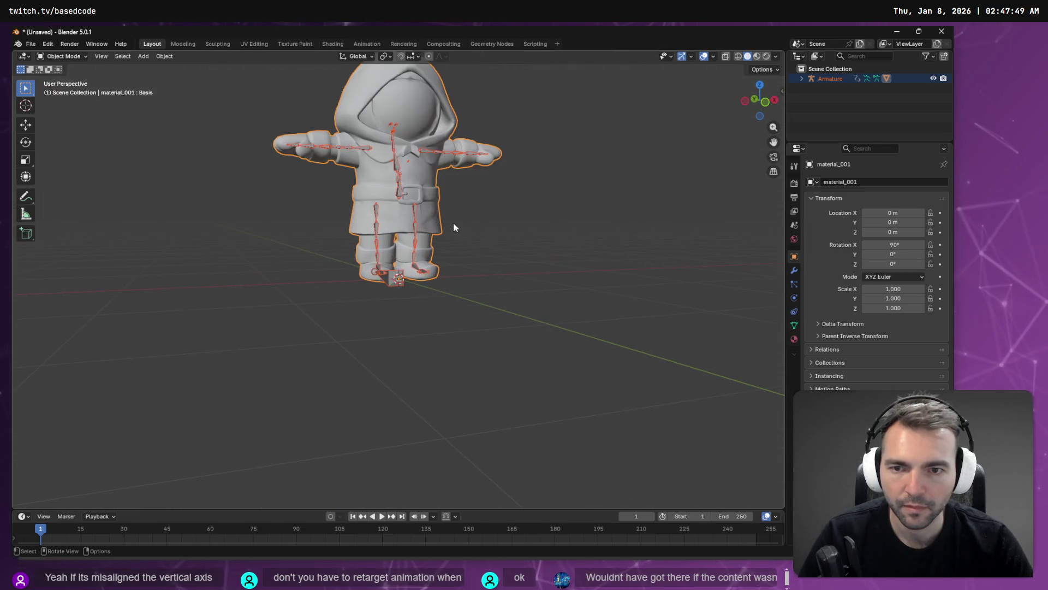
{"action": "left_click", "coordinate": [801, 79]}
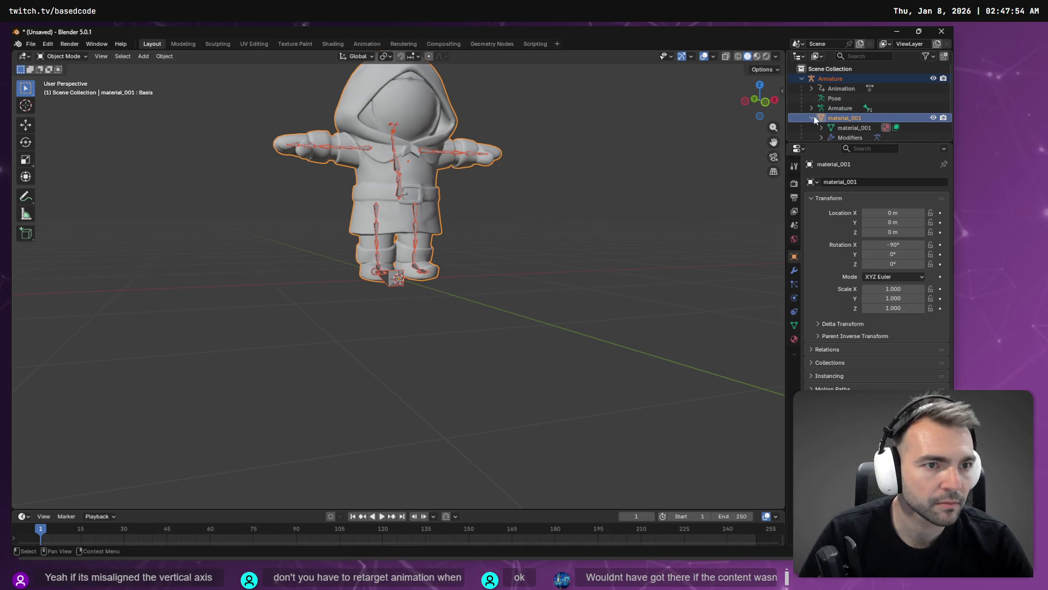
{"action": "left_click", "coordinate": [855, 127]}
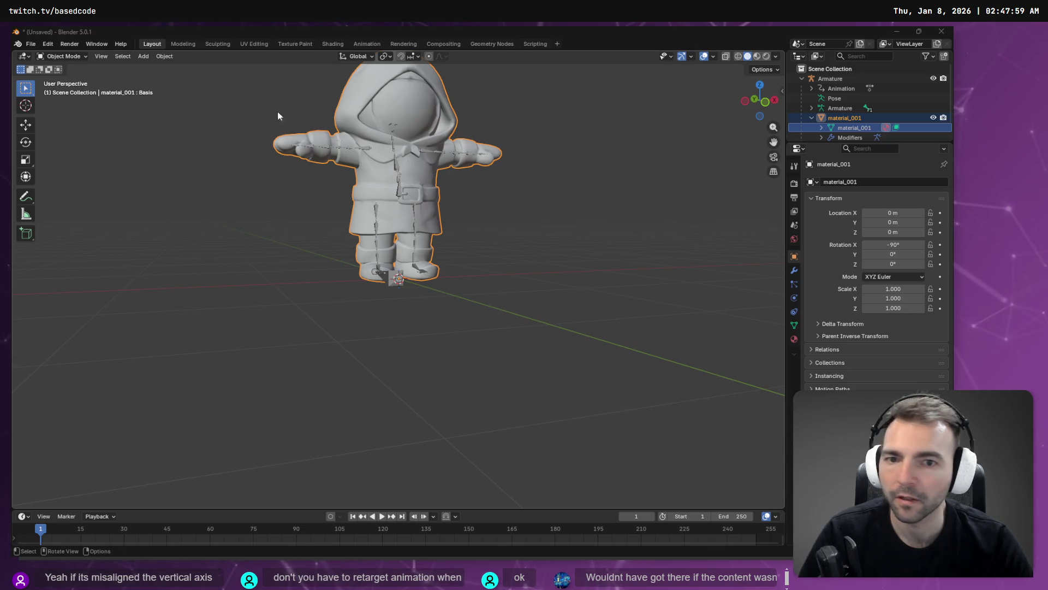
Check the ChatGPT guide and highlight its 'Weight Paint Mode' instruction
{"action": "key", "text": "alt+Tab"}
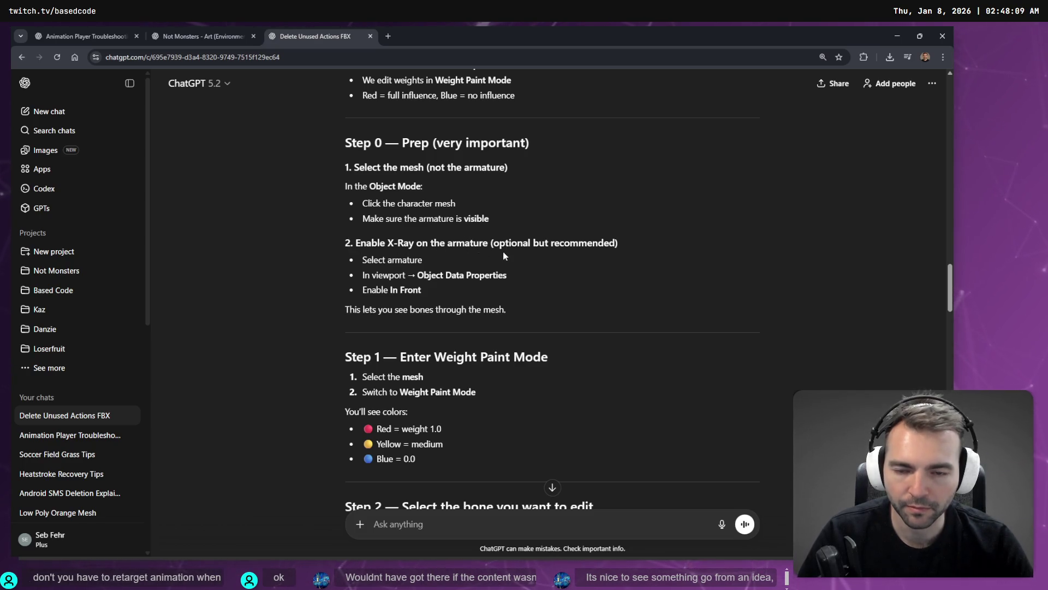
{"action": "scroll", "coordinate": [456, 289], "scroll_direction": "down", "scroll_amount": 1}
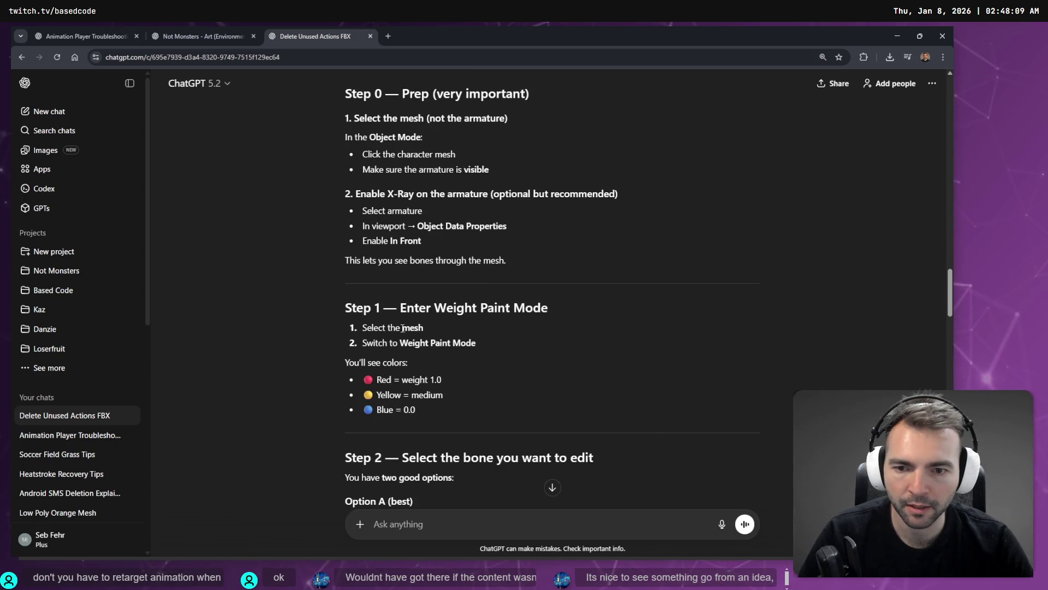
{"action": "left_click_drag", "start_coordinate": [401, 343], "coordinate": [492, 342]}
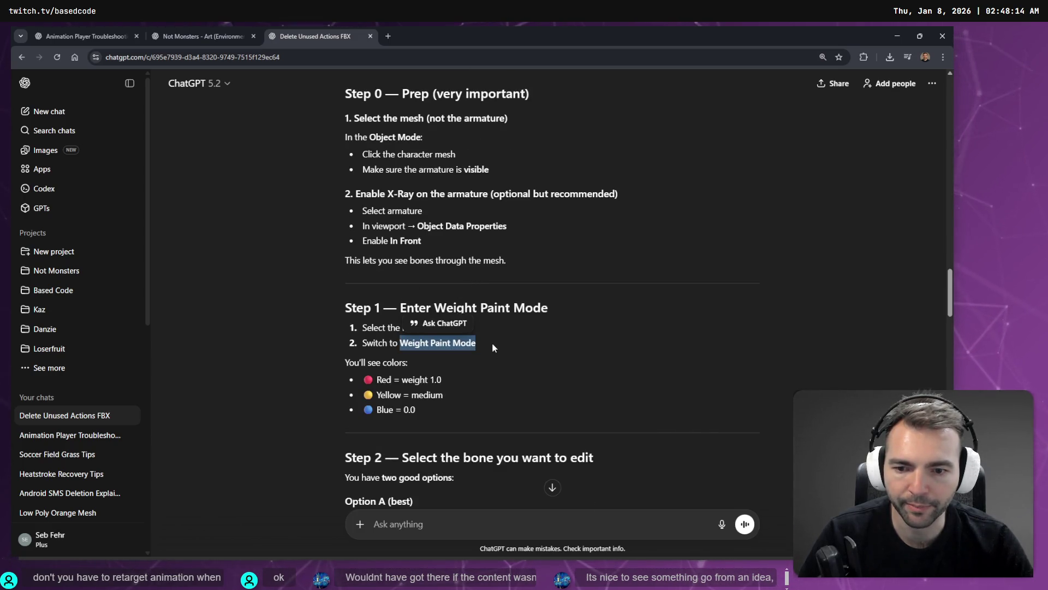
{"action": "key", "text": "alt+Tab"}
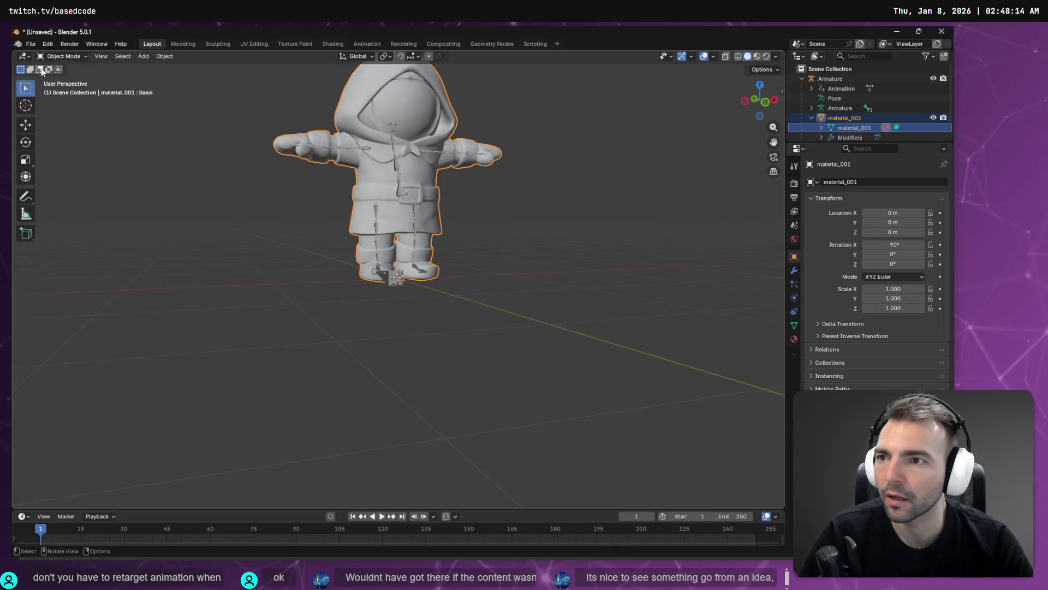
Put the mesh in Weight Paint mode and expand Armature, root and CC_Base_Hip in the Outliner
{"action": "left_click", "coordinate": [59, 57]}
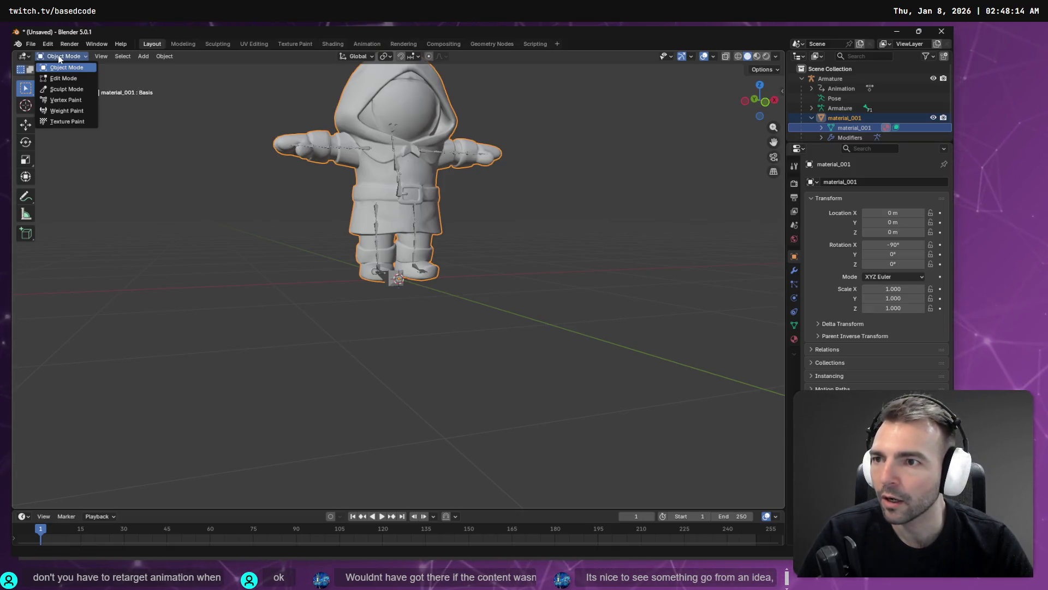
{"action": "left_click", "coordinate": [73, 112]}
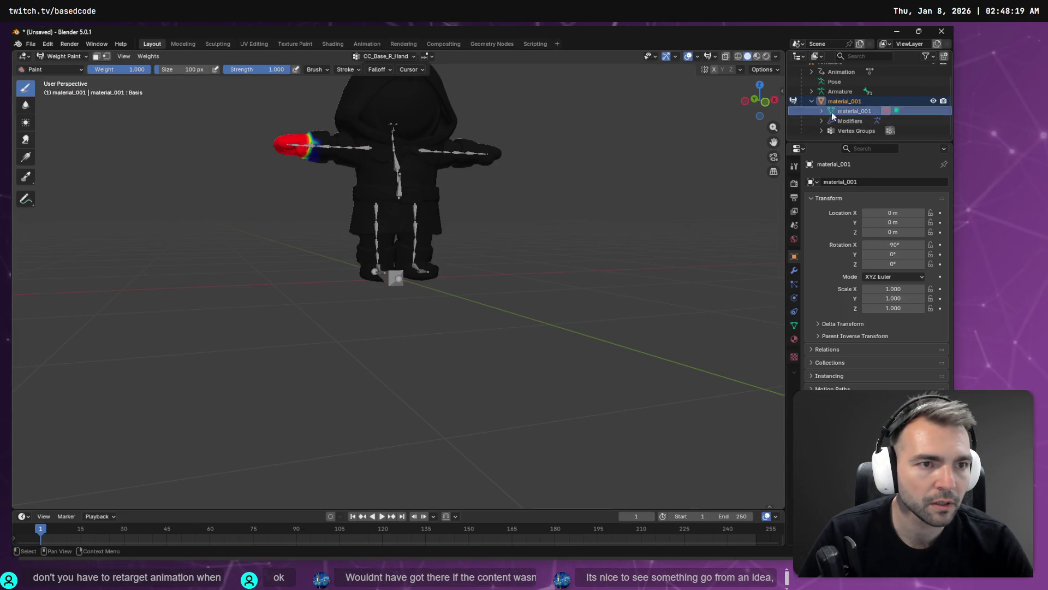
{"action": "scroll", "coordinate": [815, 92], "scroll_direction": "down", "scroll_amount": 2}
{"action": "left_click", "coordinate": [812, 91]}
{"action": "scroll", "coordinate": [816, 91], "scroll_direction": "down", "scroll_amount": 1}
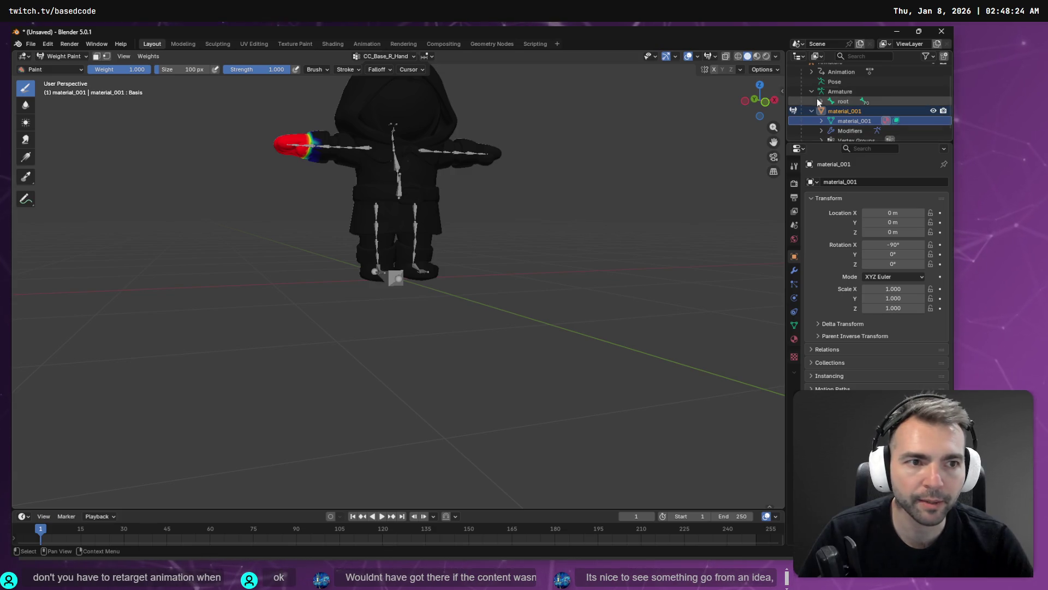
{"action": "left_click", "coordinate": [822, 92]}
{"action": "scroll", "coordinate": [842, 110], "scroll_direction": "down", "scroll_amount": 1}
{"action": "left_click", "coordinate": [831, 92]}
Select and expand CC_Base_Pelvis, CC_Base_Waist and CC_Base_Spine01 in the Outliner
{"action": "scroll", "coordinate": [852, 104], "scroll_direction": "down", "scroll_amount": 2}
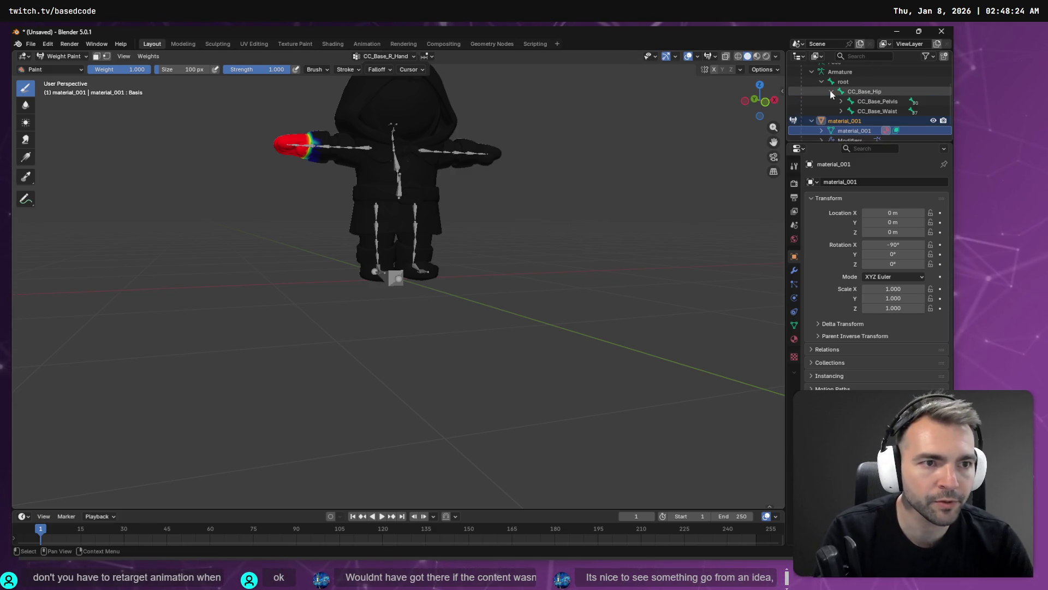
{"action": "scroll", "coordinate": [866, 101], "scroll_direction": "up", "scroll_amount": 4}
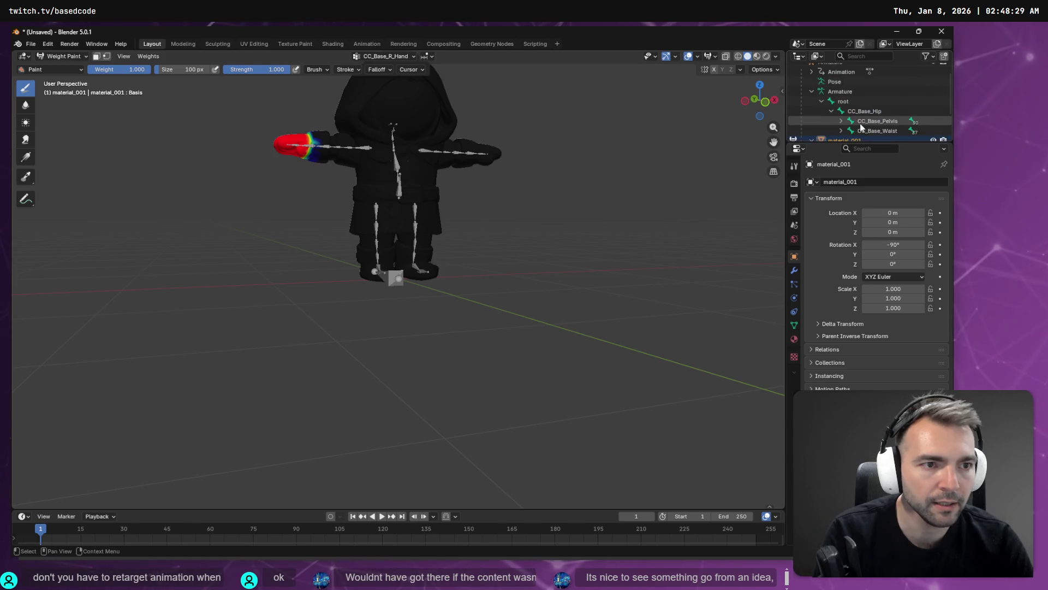
{"action": "left_click", "coordinate": [862, 122]}
{"action": "scroll", "coordinate": [863, 123], "scroll_direction": "down", "scroll_amount": 1}
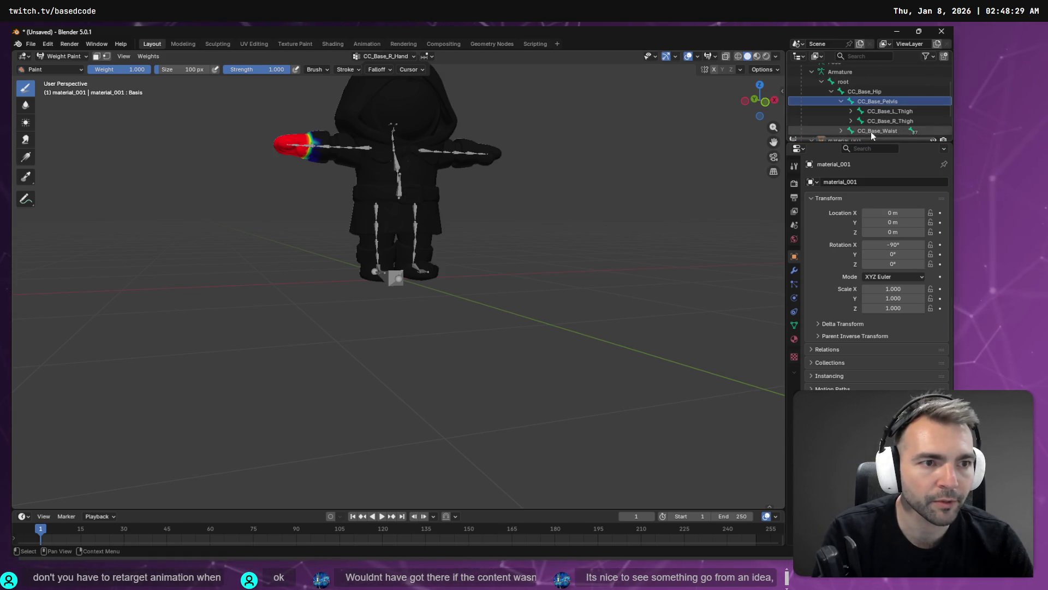
{"action": "left_click", "coordinate": [870, 132]}
{"action": "scroll", "coordinate": [873, 126], "scroll_direction": "down", "scroll_amount": 3}
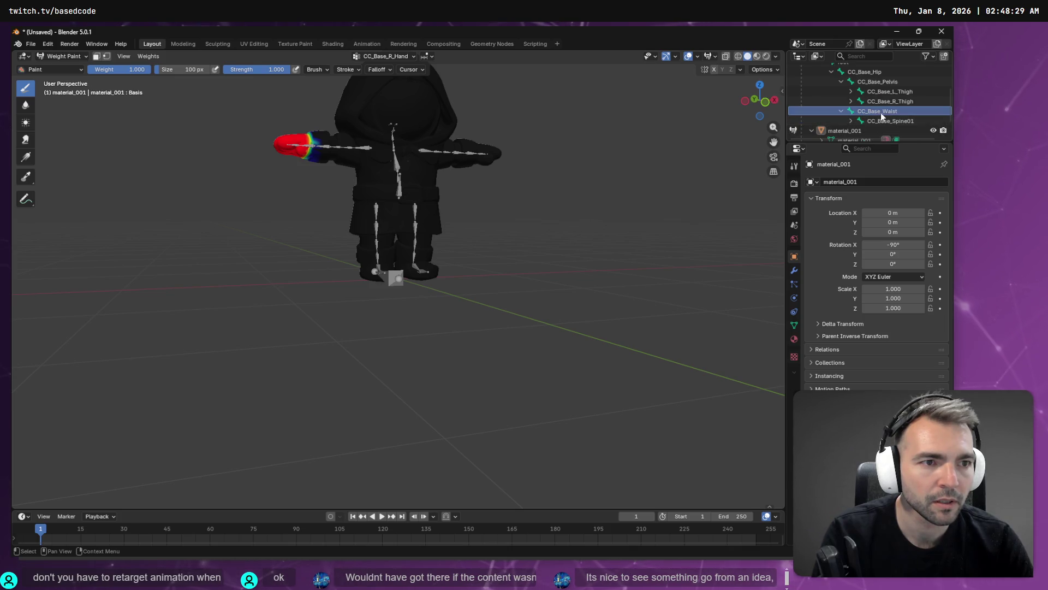
{"action": "left_click", "coordinate": [880, 113]}
Continue down through CC_Base_Spine02 and CC_Base_Neck to the neck's child bone
{"action": "scroll", "coordinate": [884, 118], "scroll_direction": "down", "scroll_amount": 1}
{"action": "scroll", "coordinate": [885, 119], "scroll_direction": "down", "scroll_amount": 2}
{"action": "left_click", "coordinate": [908, 93]}
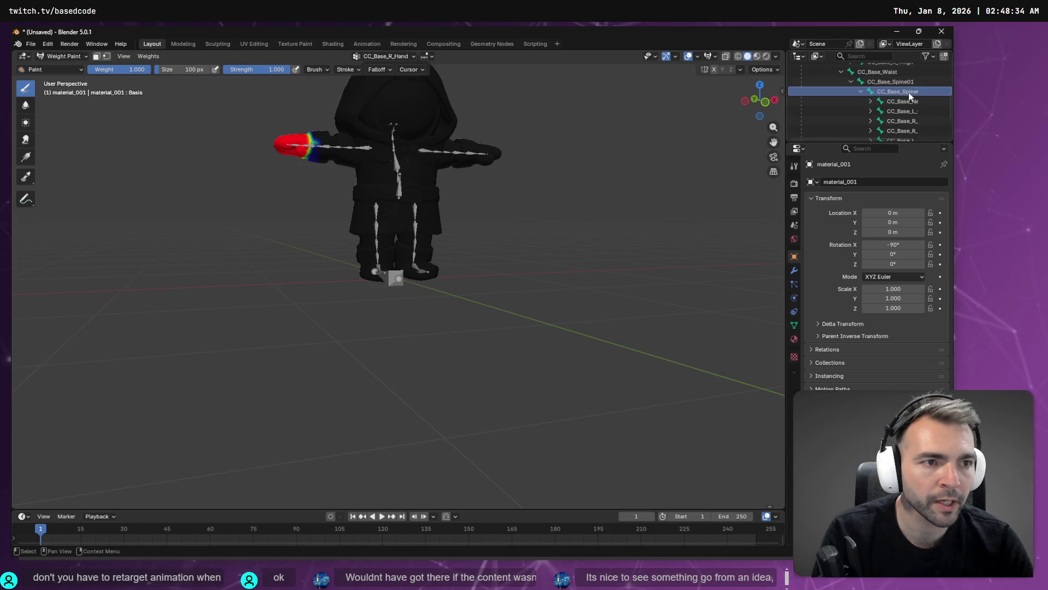
{"action": "scroll", "coordinate": [909, 93], "scroll_direction": "down", "scroll_amount": 2}
{"action": "left_click", "coordinate": [900, 82]}
{"action": "left_click", "coordinate": [896, 90]}
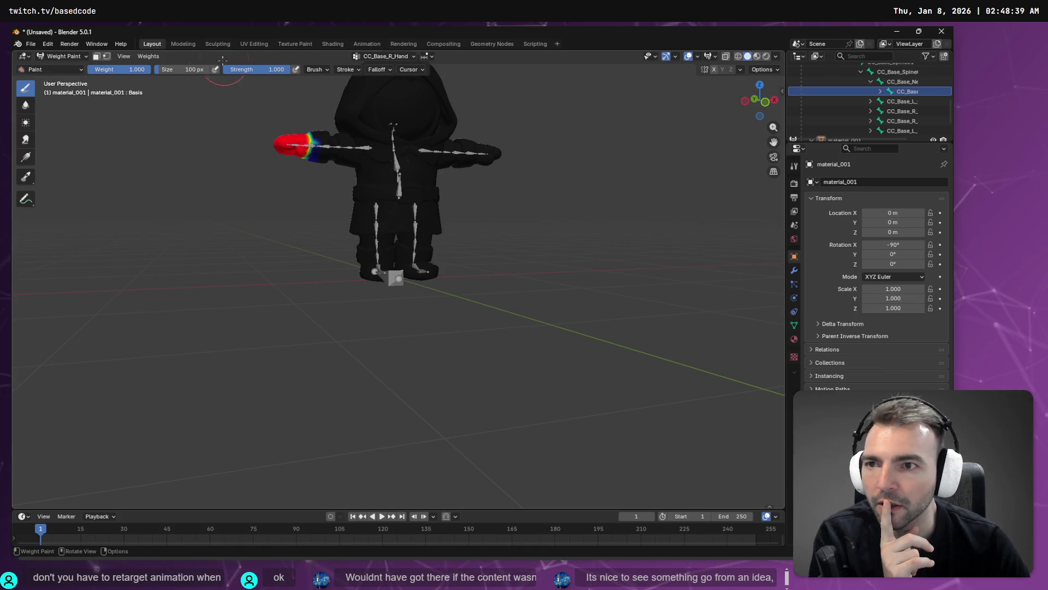
Pick CC_Base_Head from the enlarged vertex group list, leaving its name unchanged
{"action": "left_click", "coordinate": [412, 58]}
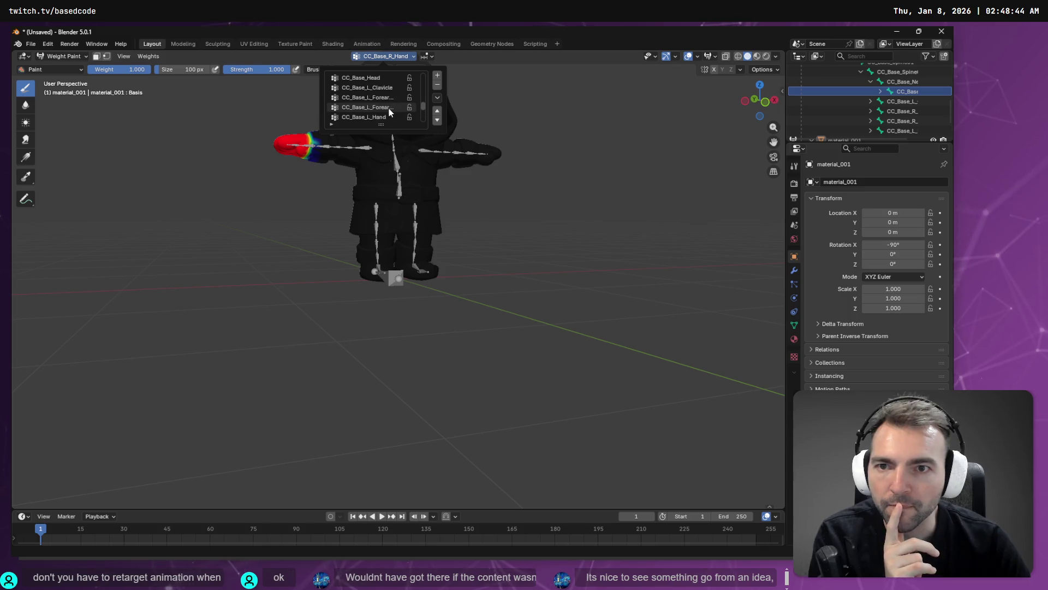
{"action": "scroll", "coordinate": [391, 107], "scroll_direction": "up", "scroll_amount": 5}
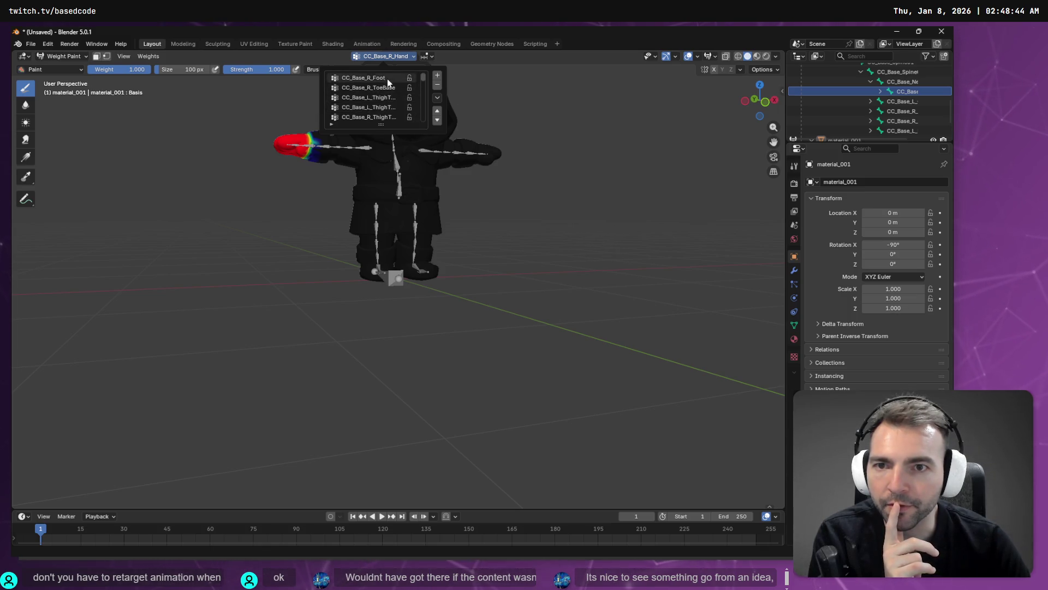
{"action": "mouse_move", "coordinate": [381, 125]}
{"action": "left_mouse_down"}
{"action": "mouse_move", "coordinate": [381, 382]}
{"action": "mouse_move", "coordinate": [369, 285]}
{"action": "left_mouse_up"}
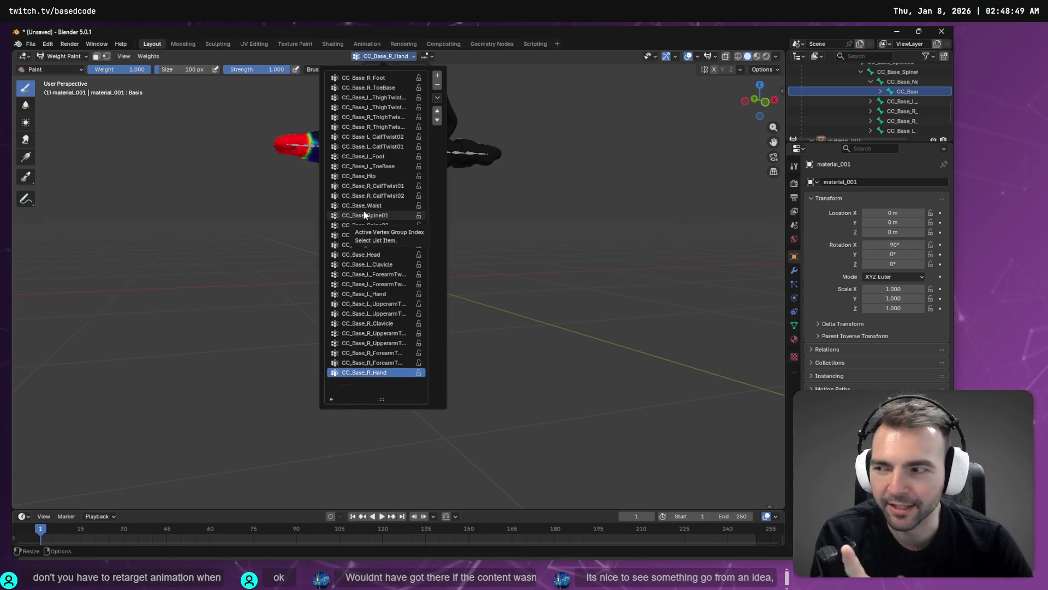
{"action": "left_click", "coordinate": [360, 254]}
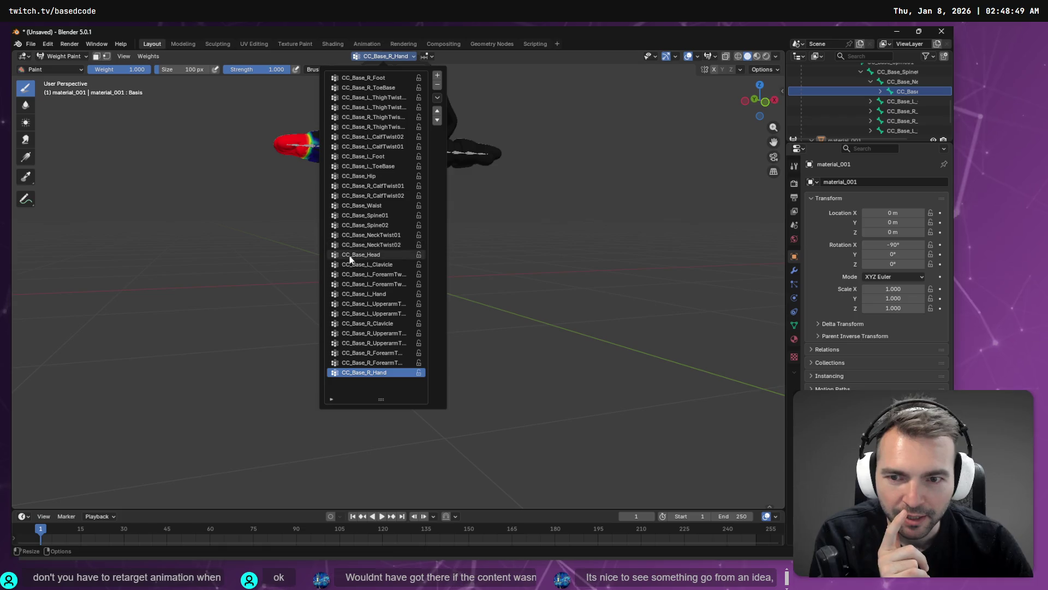
{"action": "double_click", "coordinate": [352, 255]}
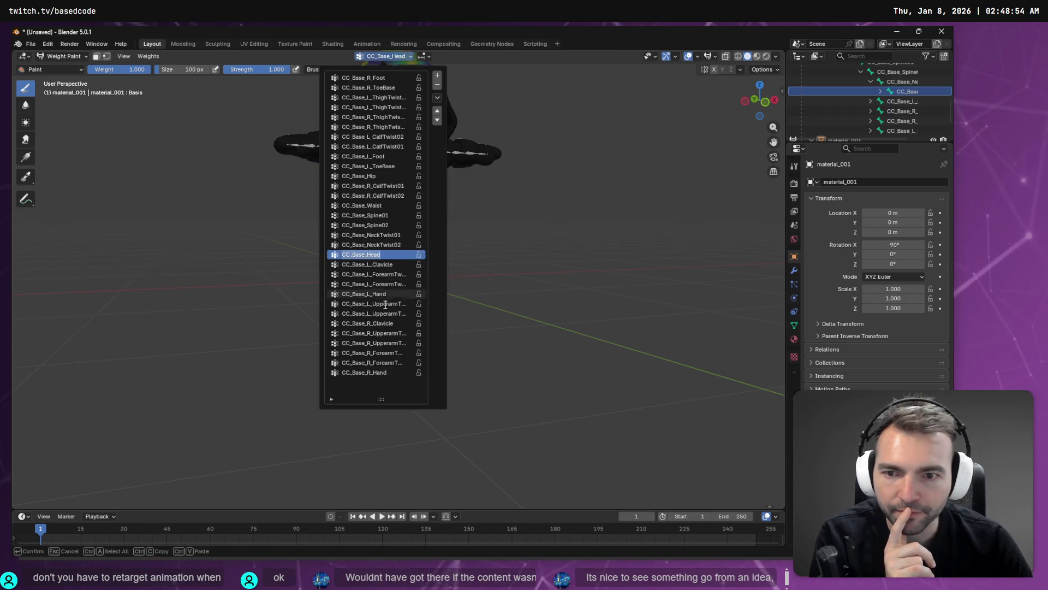
{"action": "key", "text": "Escape"}
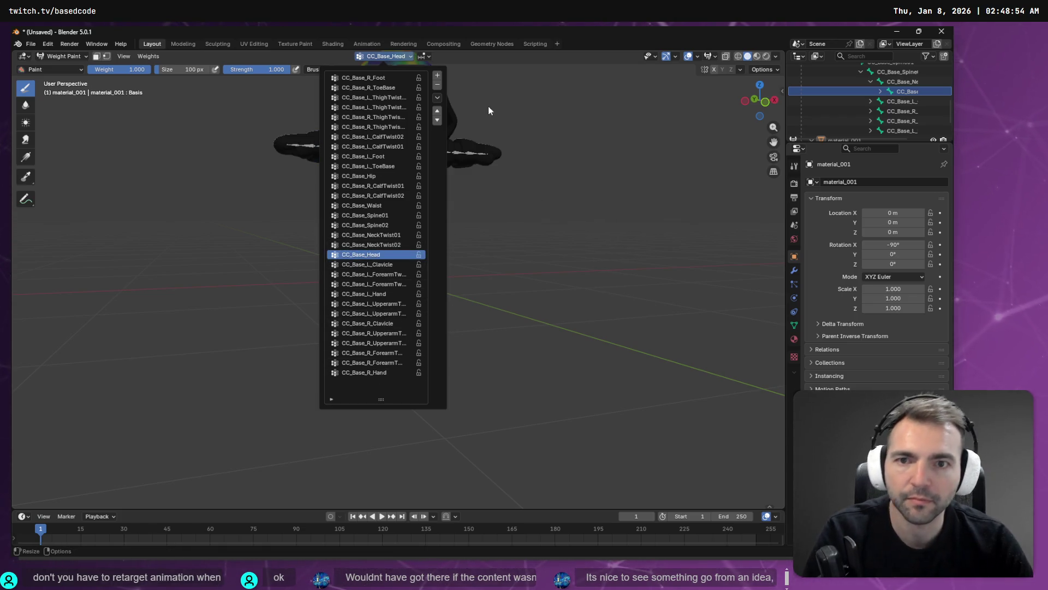
{"action": "left_click", "coordinate": [491, 112]}
{"action": "middle_click_drag", "start_coordinate": [477, 104], "coordinate": [537, 205]}
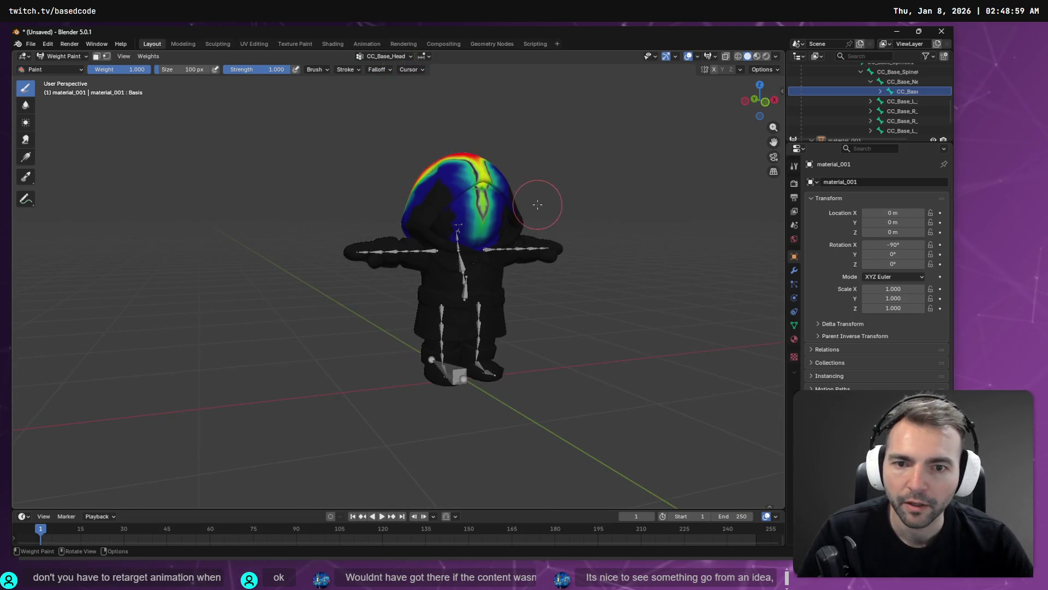
{"action": "mouse_move", "coordinate": [473, 201]}
{"action": "left_mouse_down"}
{"action": "mouse_move", "coordinate": [434, 205]}
{"action": "mouse_move", "coordinate": [418, 172]}
{"action": "mouse_move", "coordinate": [415, 188]}
{"action": "mouse_move", "coordinate": [424, 180]}
{"action": "left_mouse_up"}
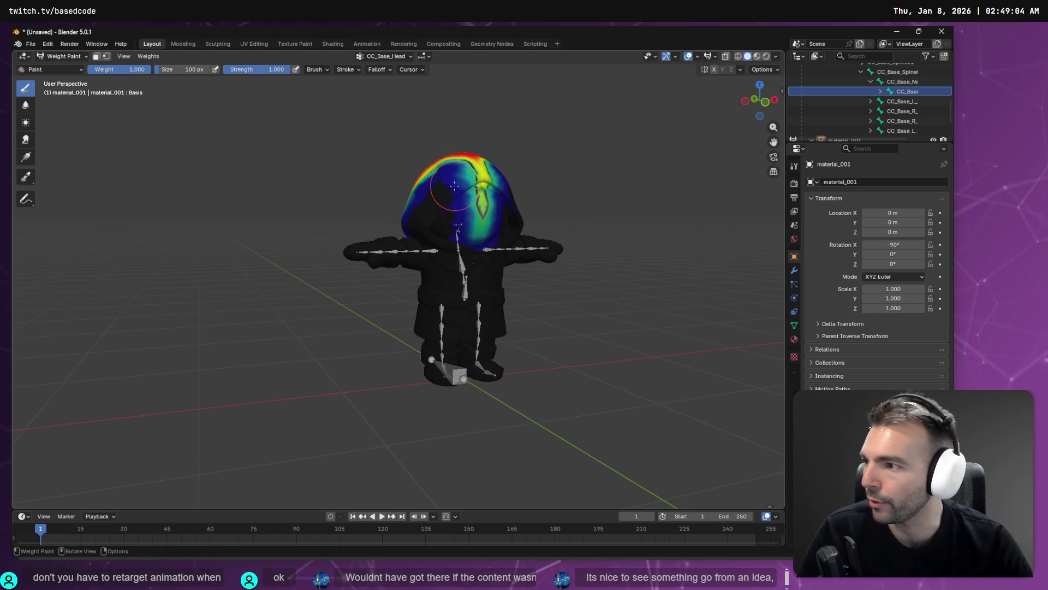
{"action": "left_click_drag", "start_coordinate": [454, 186], "coordinate": [459, 183]}
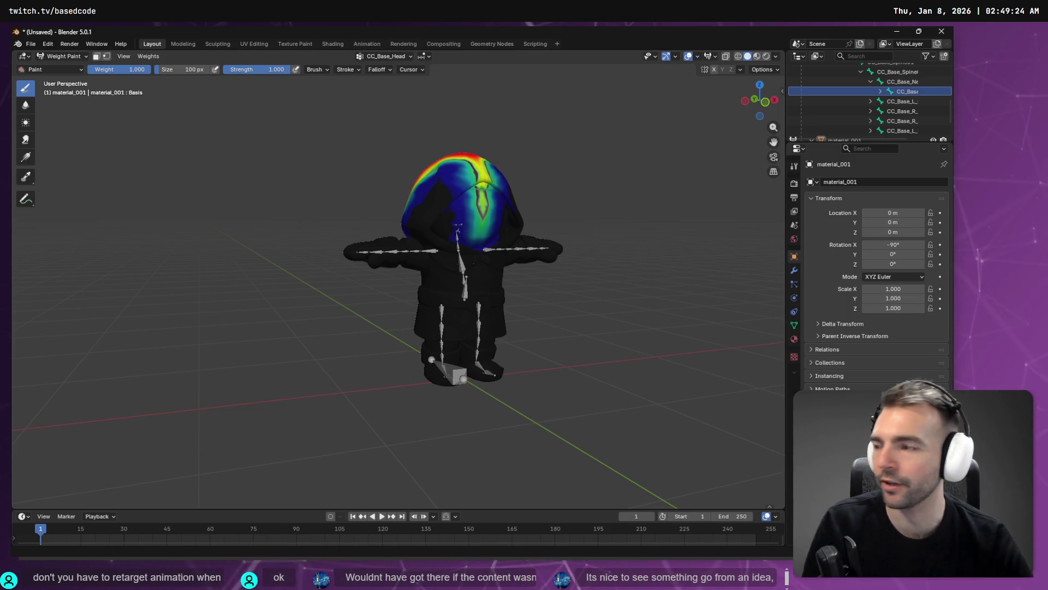
{"action": "middle_click_drag", "start_coordinate": [530, 171], "coordinate": [470, 181]}
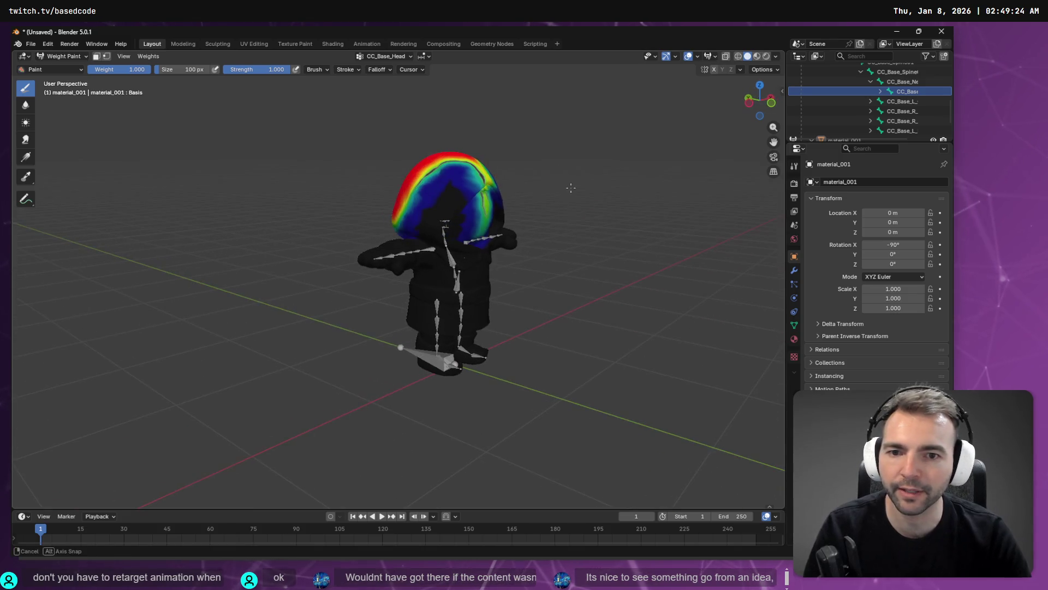
{"action": "mouse_move", "coordinate": [432, 188]}
{"action": "left_mouse_down"}
{"action": "mouse_move", "coordinate": [469, 170]}
{"action": "mouse_move", "coordinate": [475, 180]}
{"action": "mouse_move", "coordinate": [453, 168]}
{"action": "mouse_move", "coordinate": [428, 169]}
{"action": "mouse_move", "coordinate": [443, 190]}
{"action": "mouse_move", "coordinate": [475, 183]}
{"action": "mouse_move", "coordinate": [482, 193]}
{"action": "mouse_move", "coordinate": [439, 219]}
{"action": "mouse_move", "coordinate": [401, 215]}
{"action": "mouse_move", "coordinate": [445, 224]}
{"action": "mouse_move", "coordinate": [403, 217]}
{"action": "mouse_move", "coordinate": [435, 220]}
{"action": "mouse_move", "coordinate": [452, 191]}
{"action": "left_mouse_up"}
{"action": "left_click", "coordinate": [434, 221], "text": "ctrl"}
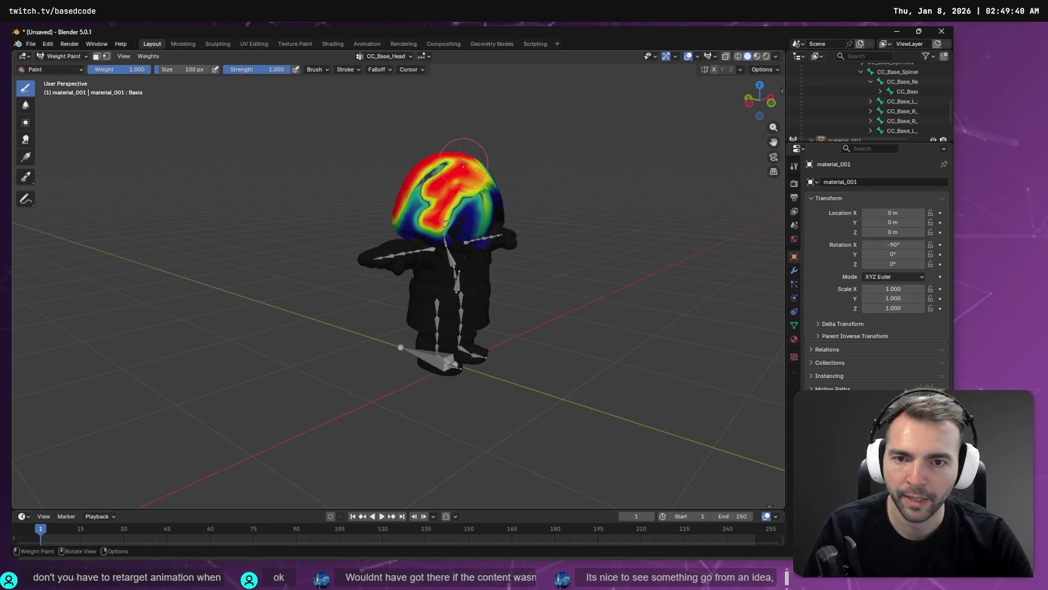
{"action": "mouse_move", "coordinate": [467, 187]}
{"action": "left_mouse_down"}
{"action": "mouse_move", "coordinate": [410, 210]}
{"action": "mouse_move", "coordinate": [503, 207]}
{"action": "left_mouse_up"}
{"action": "mouse_move", "coordinate": [502, 208]}
{"action": "middle_mouse_down"}
{"action": "mouse_move", "coordinate": [469, 197]}
{"action": "mouse_move", "coordinate": [481, 186]}
{"action": "middle_mouse_up"}
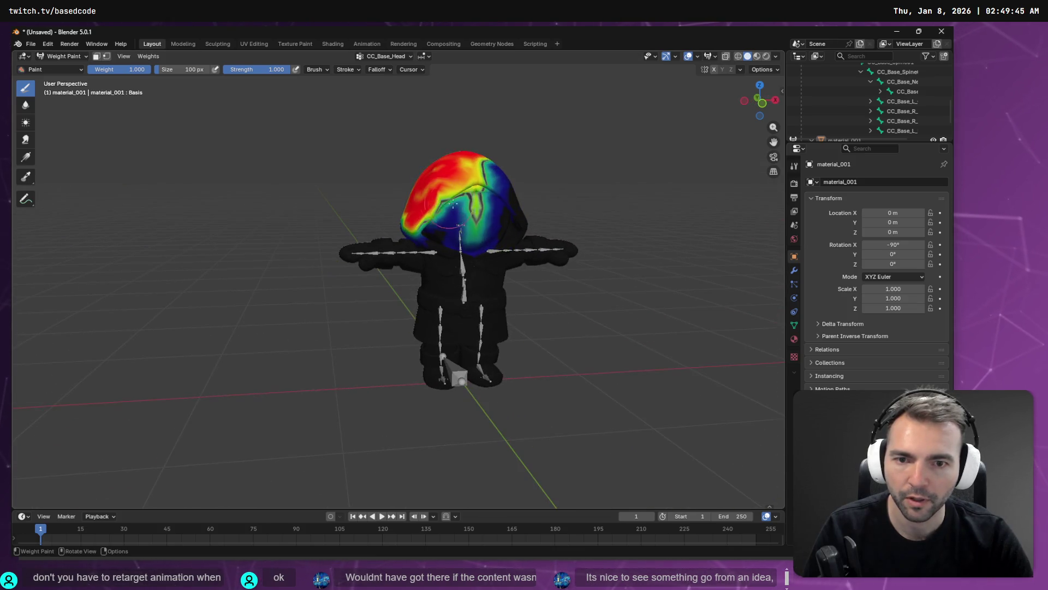
{"action": "mouse_move", "coordinate": [484, 175]}
{"action": "left_mouse_down"}
{"action": "mouse_move", "coordinate": [499, 183]}
{"action": "mouse_move", "coordinate": [471, 209]}
{"action": "left_mouse_up"}
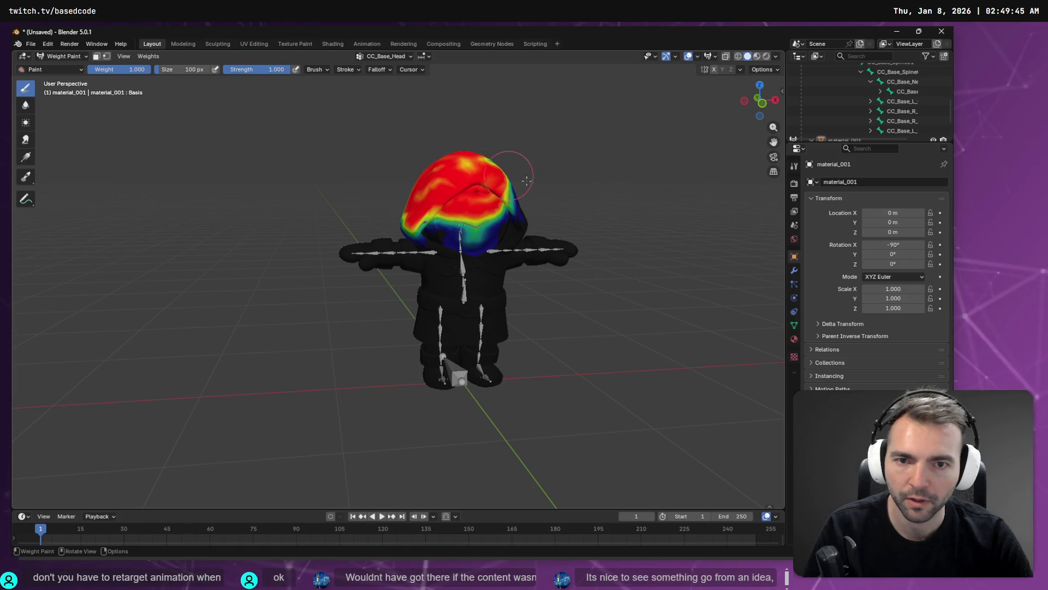
{"action": "middle_click_drag", "start_coordinate": [500, 186], "coordinate": [511, 199]}
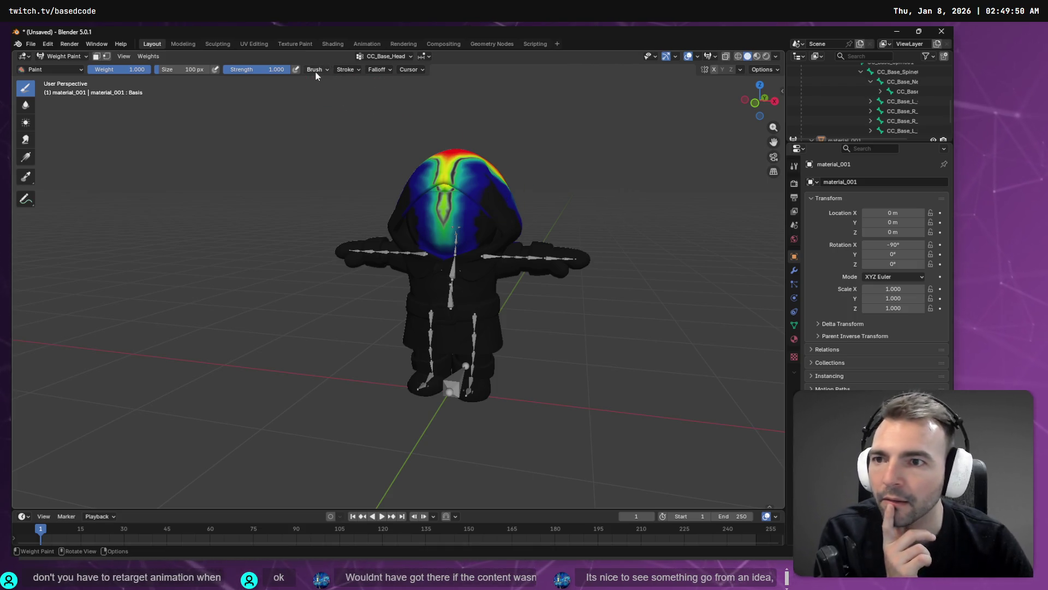
{"action": "mouse_move", "coordinate": [544, 180]}
{"action": "middle_mouse_down"}
{"action": "mouse_move", "coordinate": [655, 164]}
{"action": "mouse_move", "coordinate": [420, 162]}
{"action": "middle_mouse_up"}
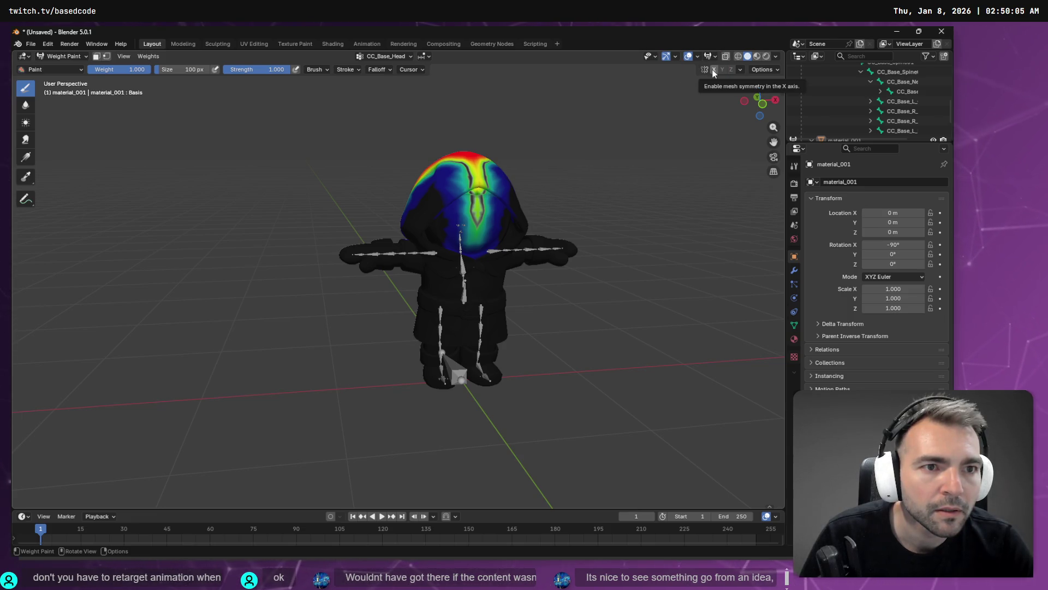
Turn on X-mirrored painting and paint the top of the head, undoing one bad stroke
{"action": "left_click", "coordinate": [713, 70]}
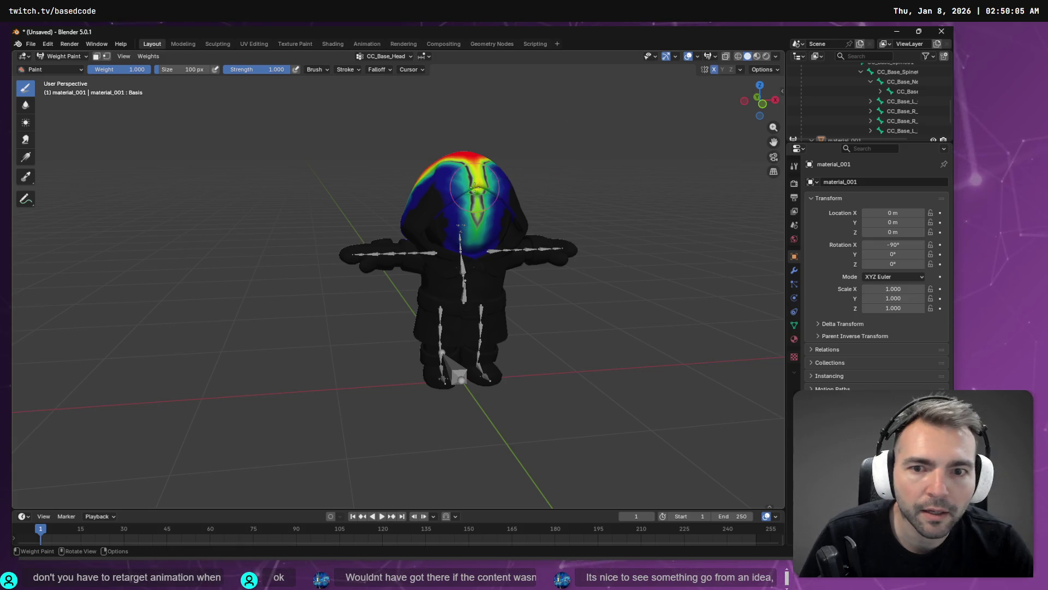
{"action": "mouse_move", "coordinate": [448, 196]}
{"action": "left_mouse_down"}
{"action": "mouse_move", "coordinate": [464, 175]}
{"action": "mouse_move", "coordinate": [458, 162]}
{"action": "left_mouse_up"}
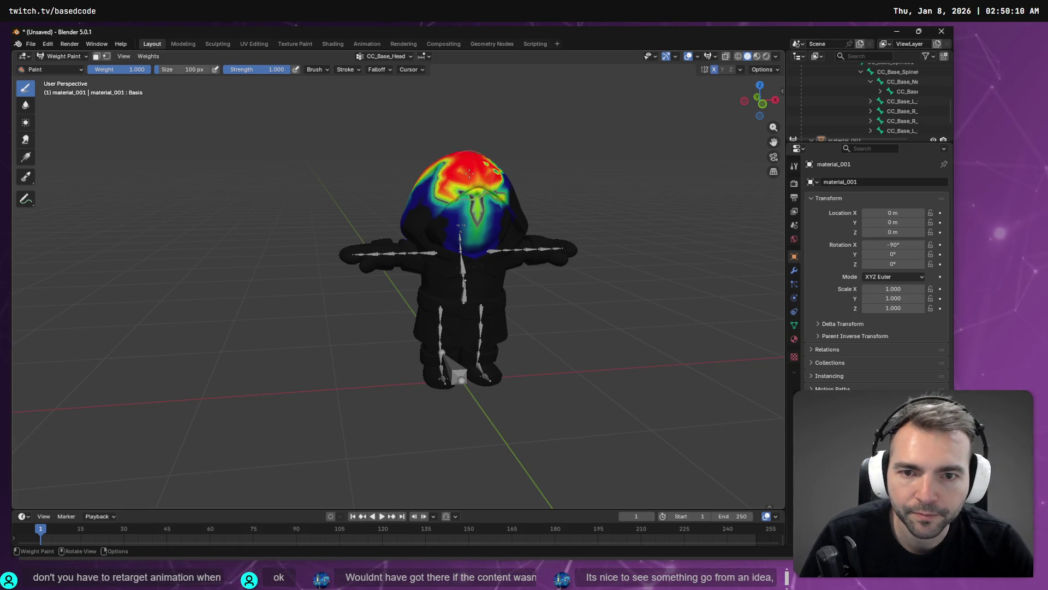
{"action": "middle_click_drag", "start_coordinate": [467, 183], "coordinate": [449, 234]}
{"action": "key", "text": "ctrl+z"}
{"action": "mouse_move", "coordinate": [447, 232]}
{"action": "left_mouse_down"}
{"action": "mouse_move", "coordinate": [453, 219]}
{"action": "mouse_move", "coordinate": [435, 228]}
{"action": "left_mouse_up"}
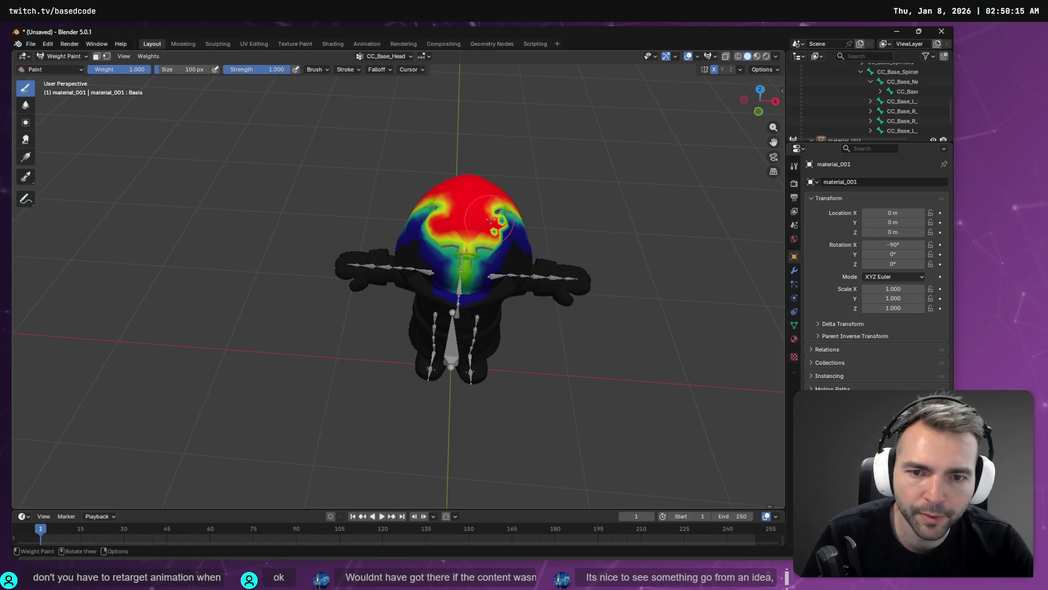
Paint the head's right, left and front areas solid red, covering the blue and green patches
{"action": "left_click_drag", "start_coordinate": [503, 217], "coordinate": [502, 214]}
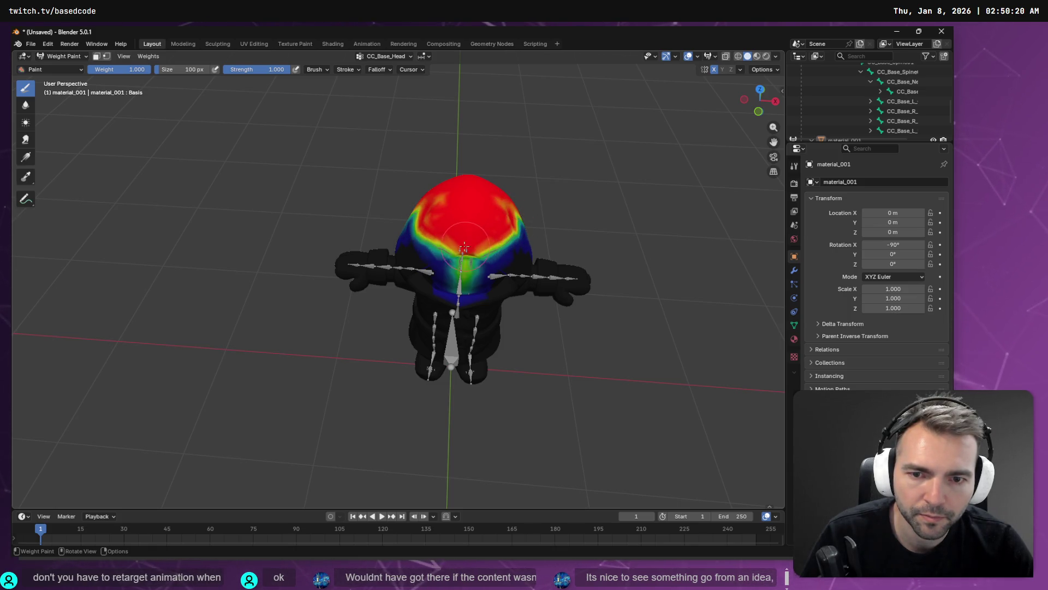
{"action": "middle_click_drag", "start_coordinate": [504, 236], "coordinate": [456, 220]}
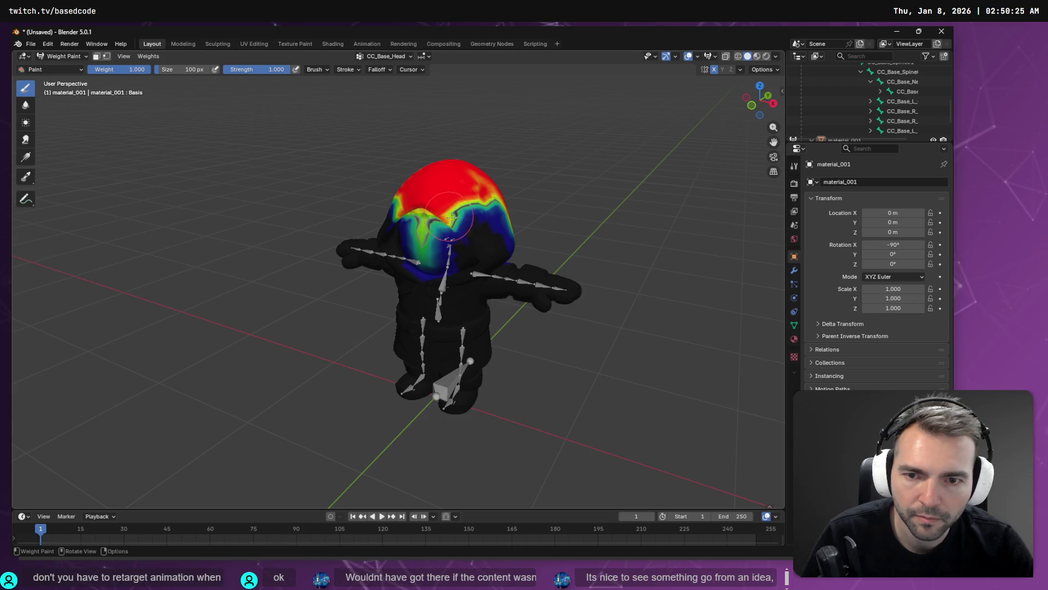
{"action": "left_click_drag", "start_coordinate": [493, 205], "coordinate": [479, 223]}
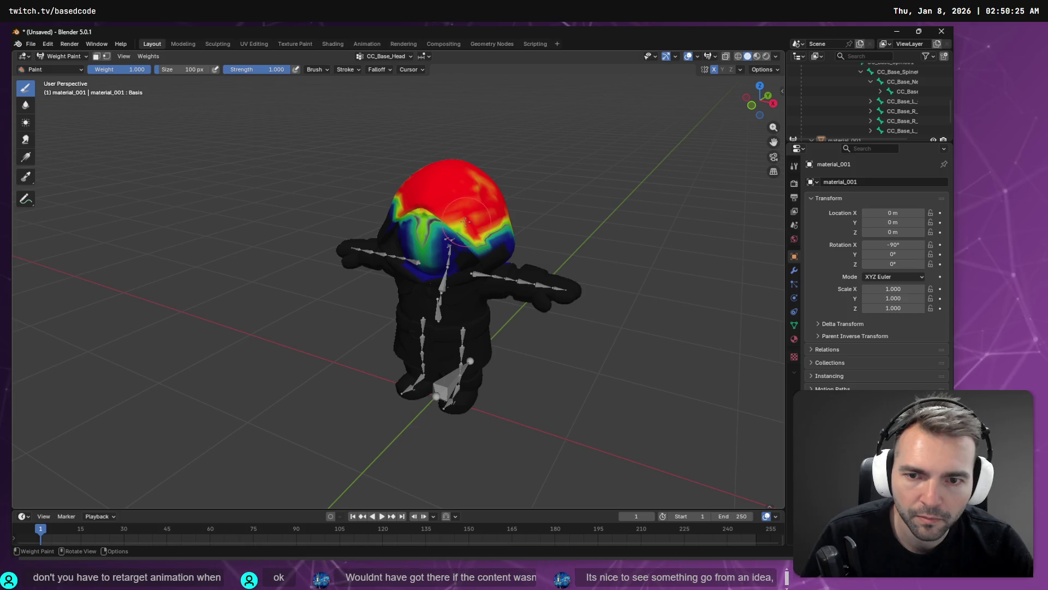
{"action": "middle_click_drag", "start_coordinate": [479, 223], "coordinate": [420, 187]}
{"action": "mouse_move", "coordinate": [420, 187]}
{"action": "left_mouse_down"}
{"action": "mouse_move", "coordinate": [423, 203]}
{"action": "mouse_move", "coordinate": [448, 197]}
{"action": "mouse_move", "coordinate": [429, 212]}
{"action": "mouse_move", "coordinate": [470, 205]}
{"action": "mouse_move", "coordinate": [415, 202]}
{"action": "mouse_move", "coordinate": [482, 208]}
{"action": "mouse_move", "coordinate": [454, 215]}
{"action": "left_mouse_up"}
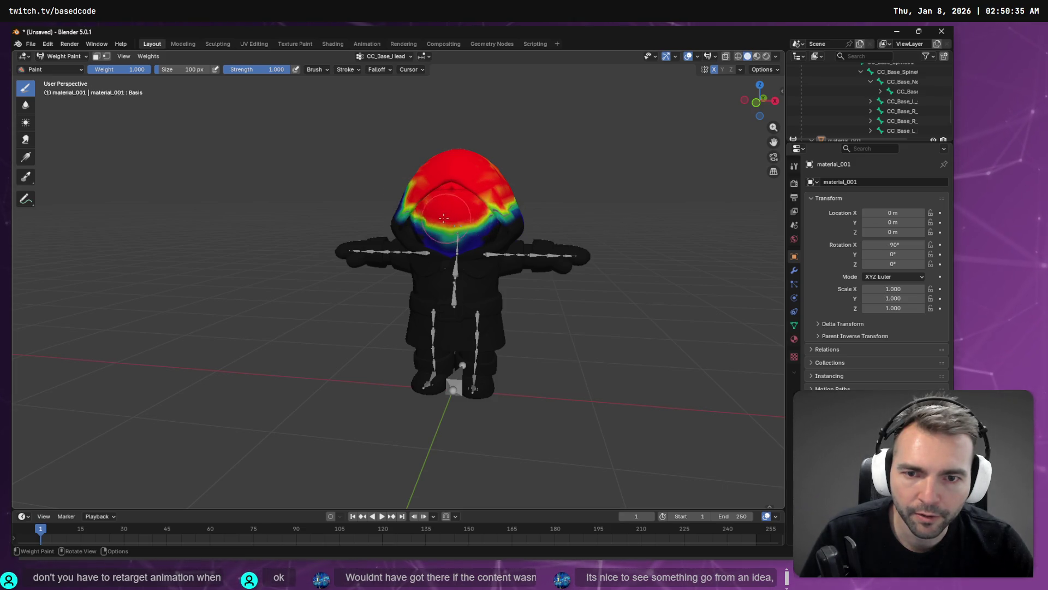
Pick the neck bone under CC_Base_Spine in the Outliner
{"action": "left_click", "coordinate": [900, 82]}
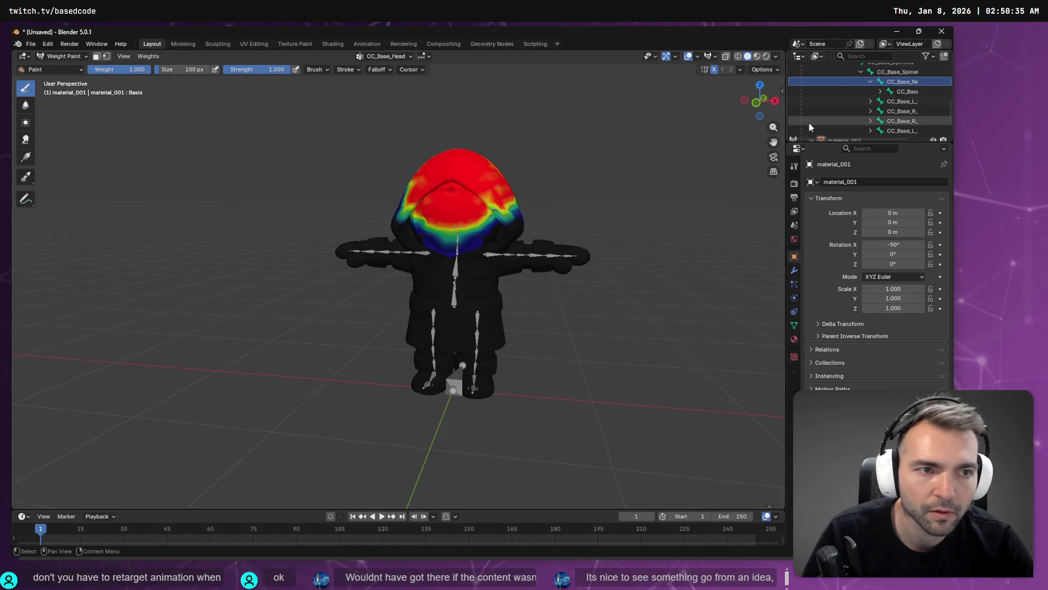
{"action": "key", "text": "w"}
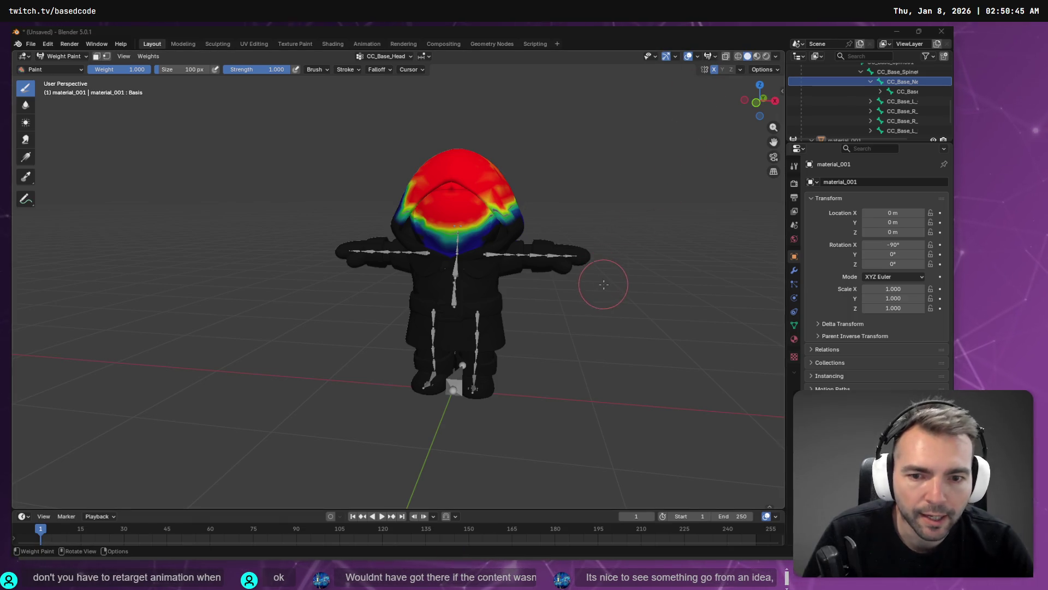
Scroll ChatGPT's weight painting guide from Step 2 down to Step 9 and the Bonus low-poly tips
{"action": "key", "text": "alt+Tab"}
{"action": "scroll", "coordinate": [473, 395], "scroll_direction": "down", "scroll_amount": 5}
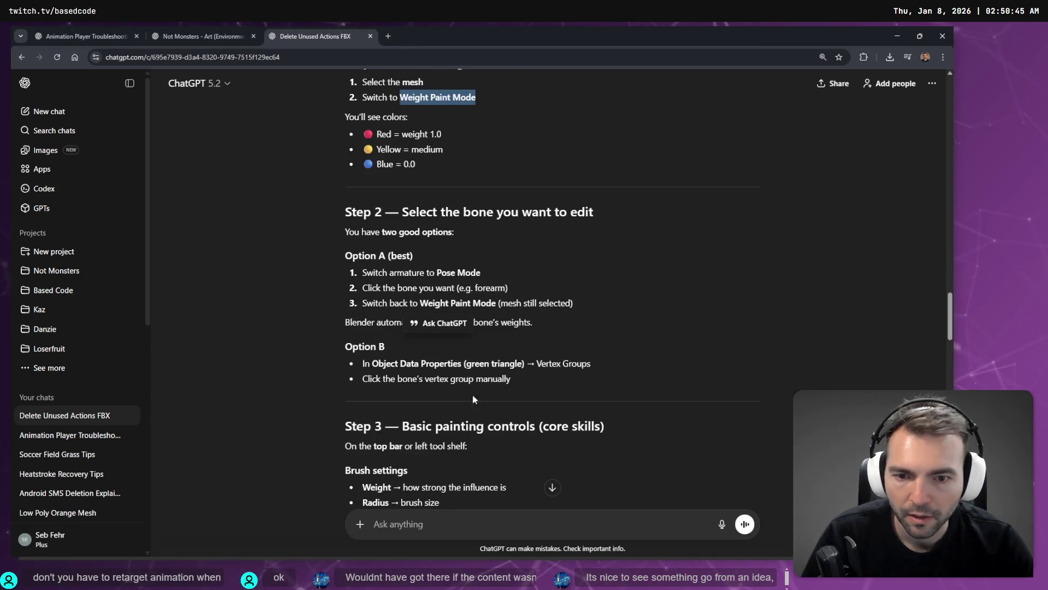
{"action": "scroll", "coordinate": [457, 201], "scroll_direction": "down", "scroll_amount": 2}
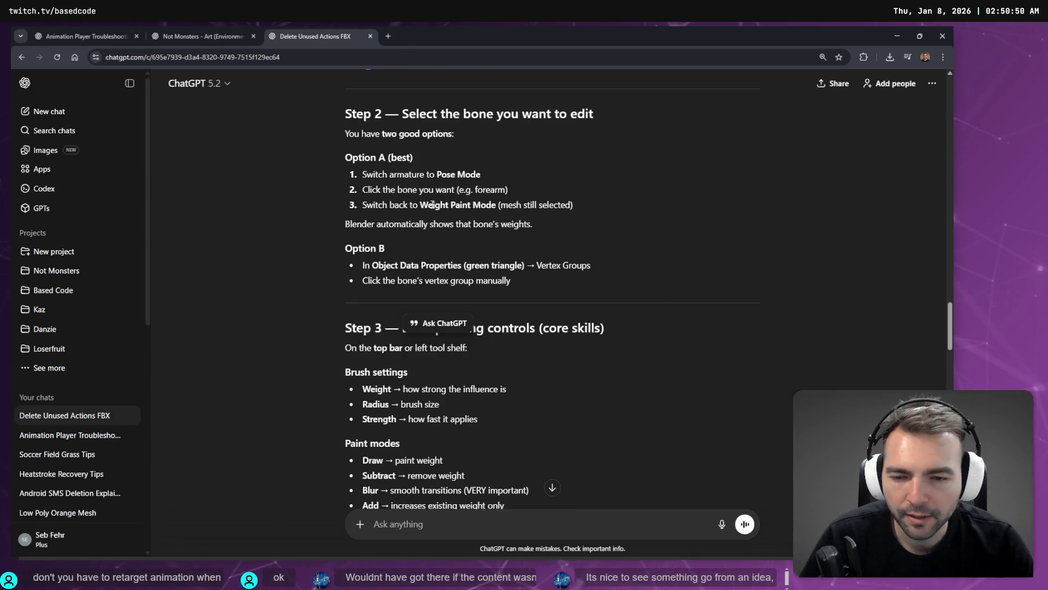
{"action": "scroll", "coordinate": [372, 272], "scroll_direction": "down", "scroll_amount": 2}
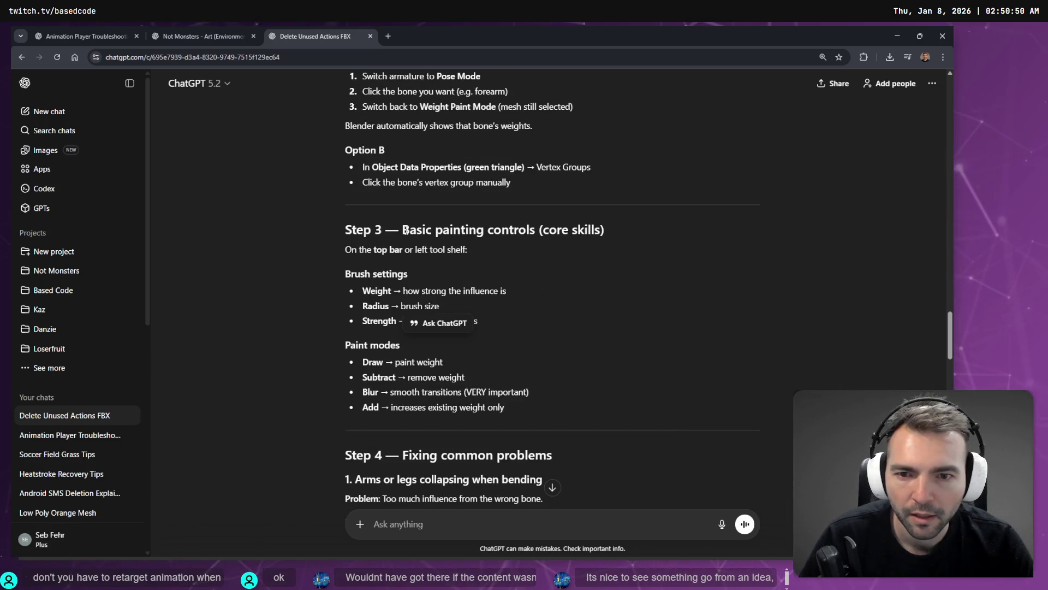
{"action": "scroll", "coordinate": [463, 203], "scroll_direction": "down", "scroll_amount": 4}
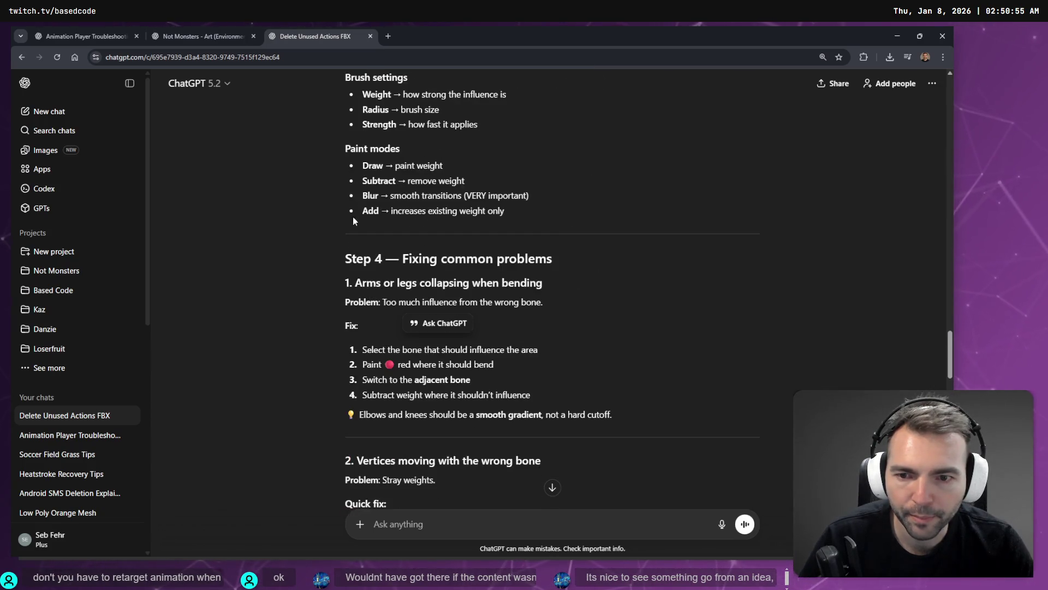
{"action": "scroll", "coordinate": [365, 261], "scroll_direction": "down", "scroll_amount": 2}
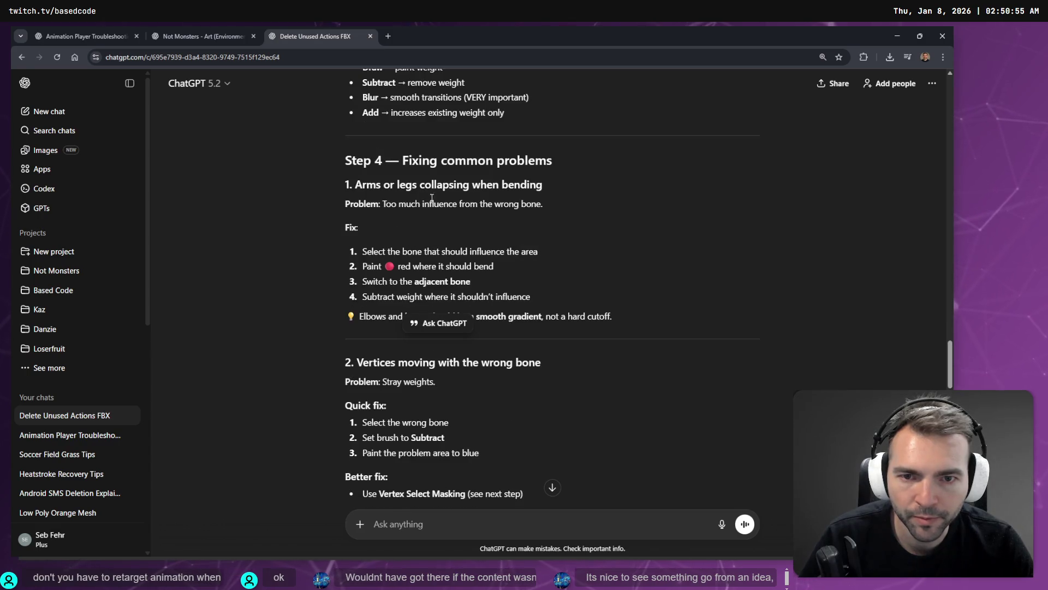
{"action": "scroll", "coordinate": [413, 198], "scroll_direction": "down", "scroll_amount": 4}
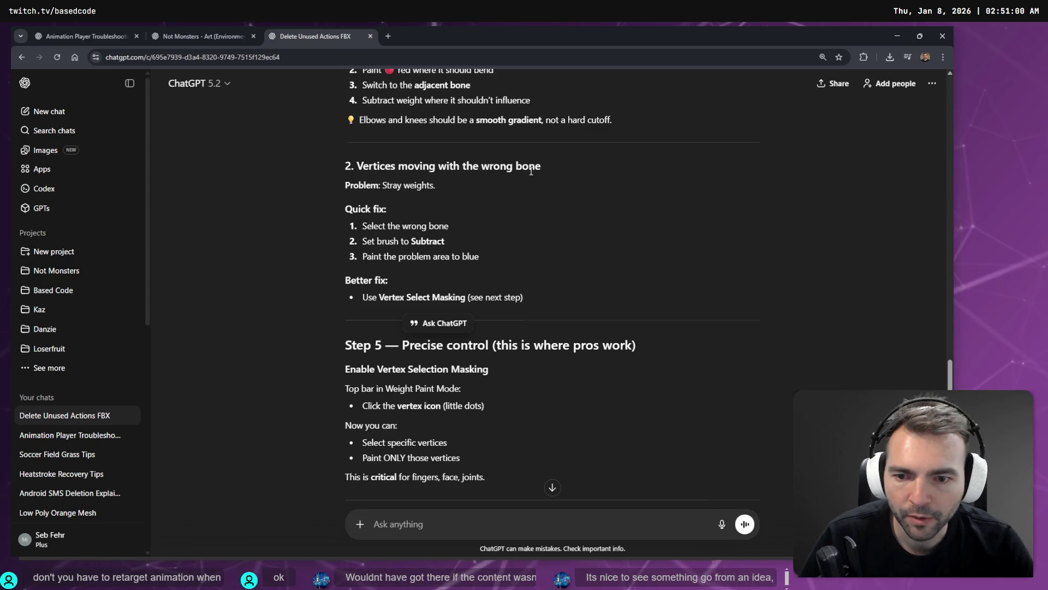
{"action": "scroll", "coordinate": [524, 173], "scroll_direction": "down", "scroll_amount": 2}
{"action": "scroll", "coordinate": [501, 246], "scroll_direction": "down", "scroll_amount": 2}
{"action": "scroll", "coordinate": [496, 235], "scroll_direction": "down", "scroll_amount": 4}
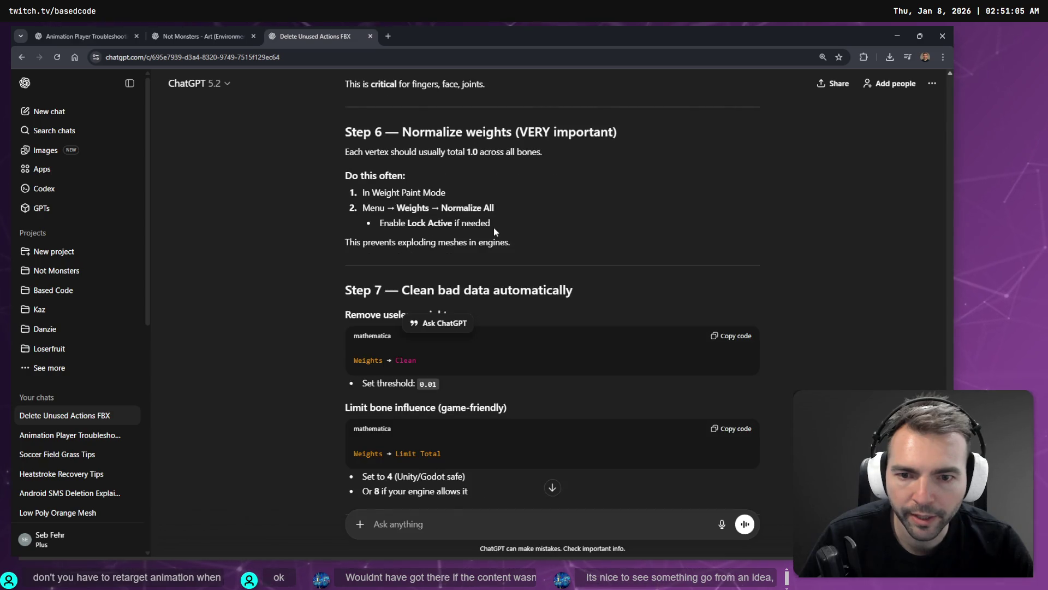
{"action": "scroll", "coordinate": [495, 233], "scroll_direction": "down", "scroll_amount": 3}
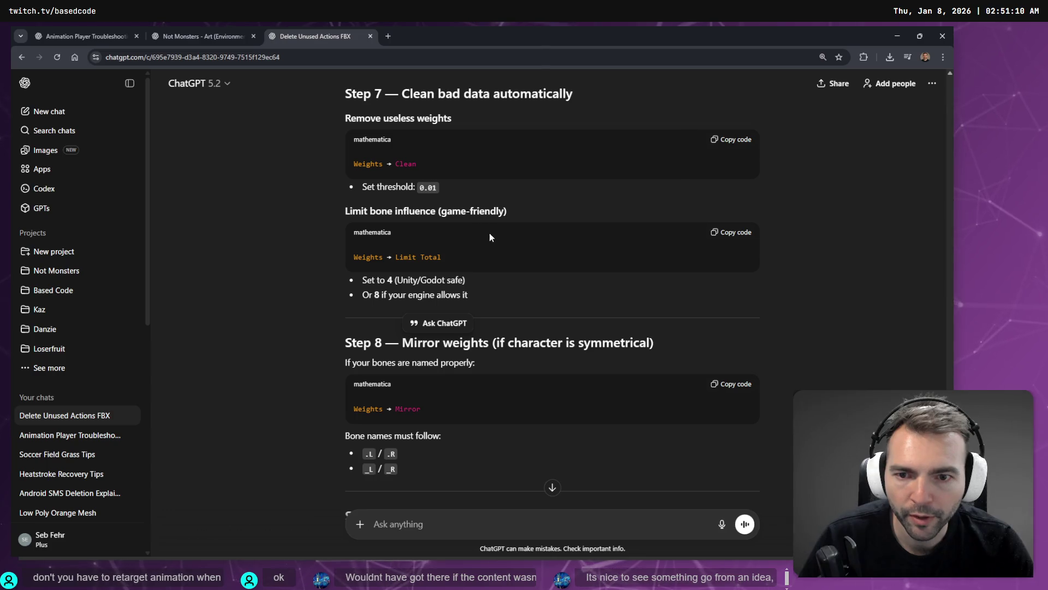
{"action": "scroll", "coordinate": [453, 257], "scroll_direction": "down", "scroll_amount": 3}
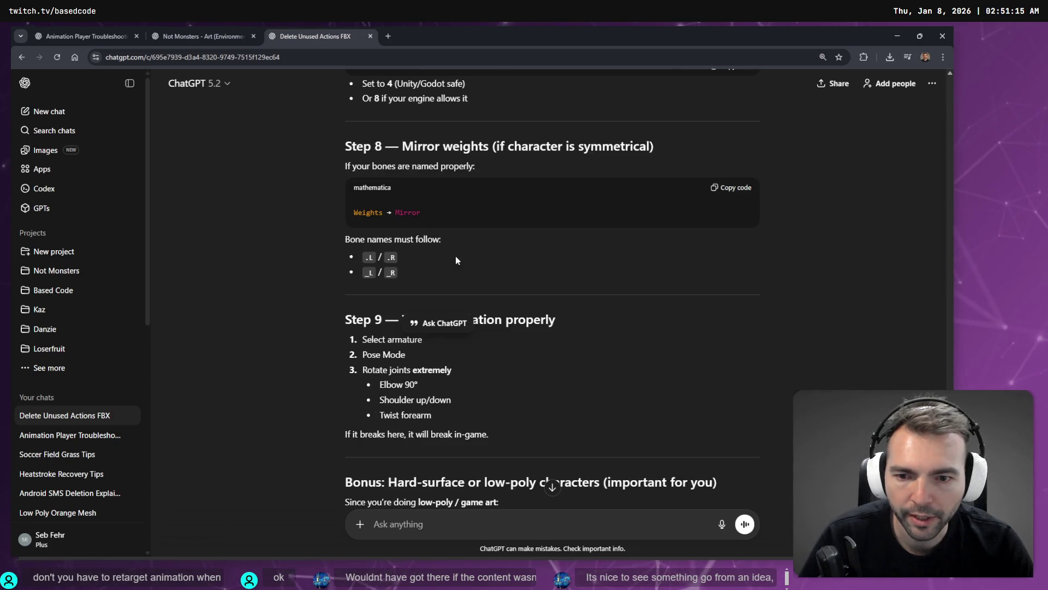
{"action": "scroll", "coordinate": [456, 254], "scroll_direction": "down", "scroll_amount": 1}
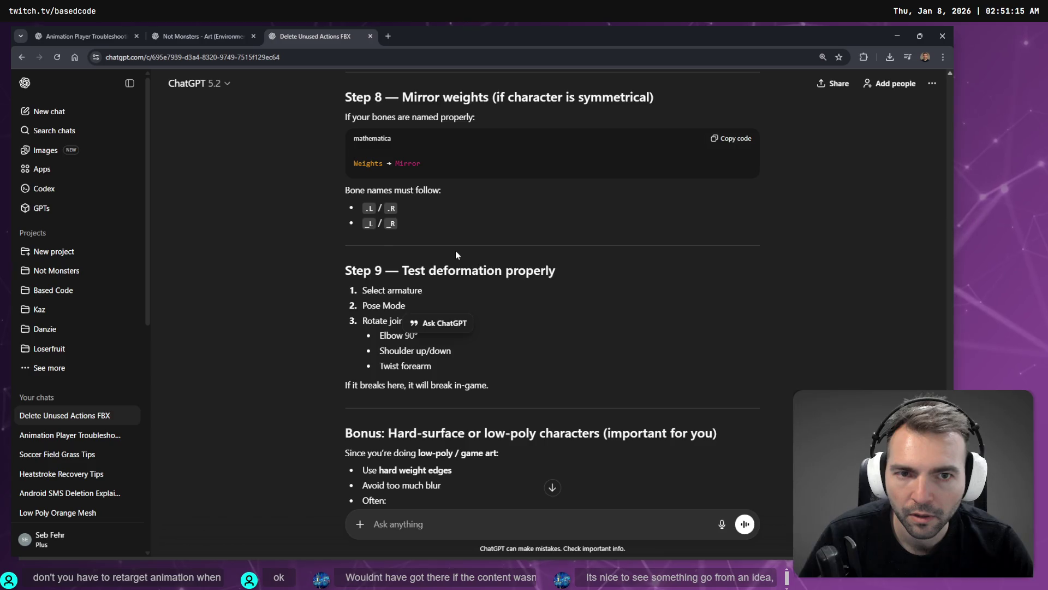
{"action": "scroll", "coordinate": [457, 255], "scroll_direction": "down", "scroll_amount": 2}
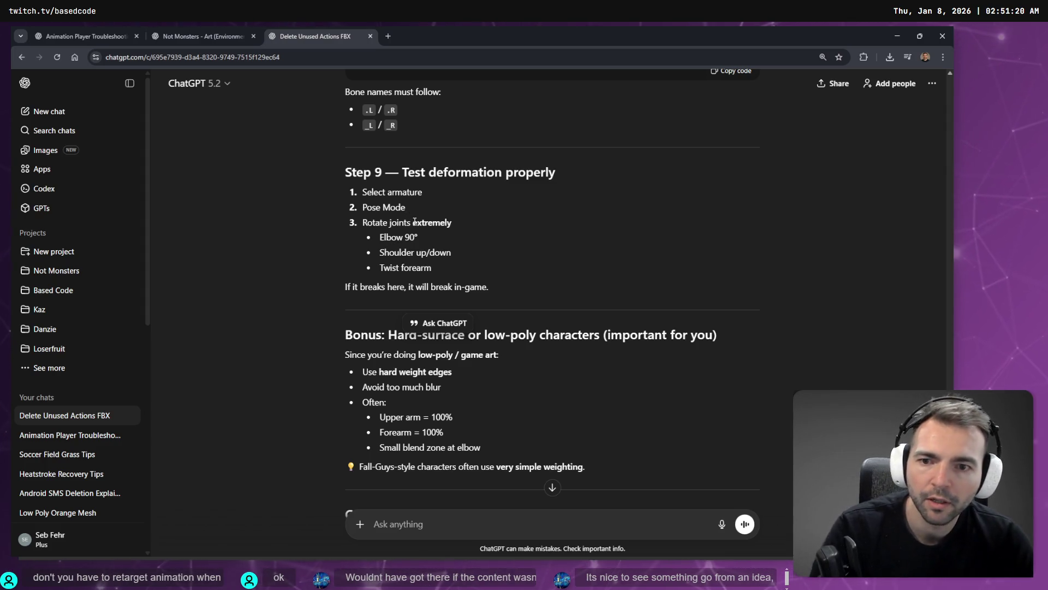
Select the Armature object in Blender's Outliner
{"action": "key", "text": "alt+Tab"}
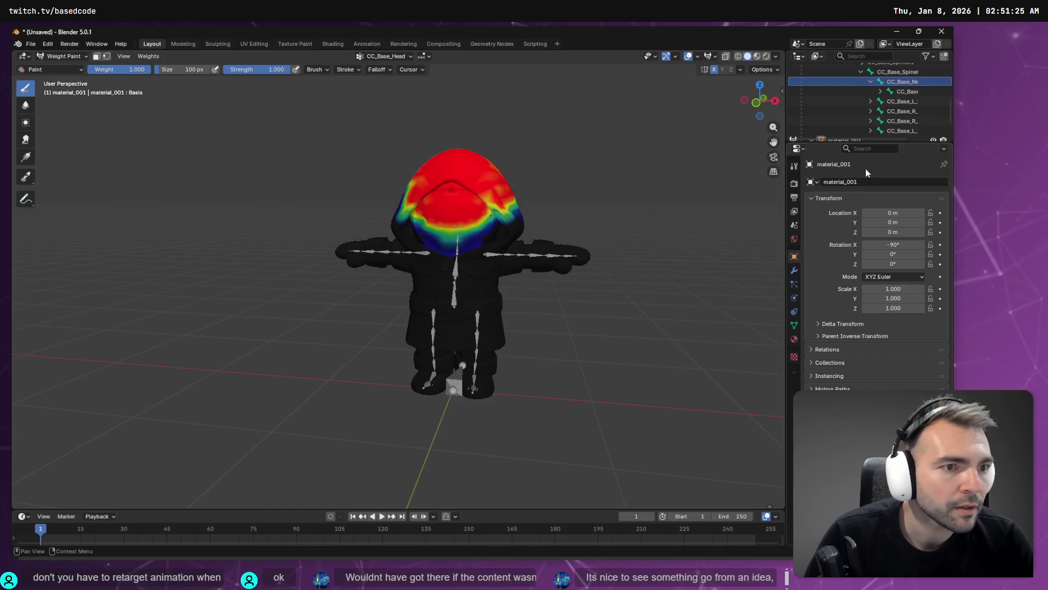
{"action": "scroll", "coordinate": [877, 97], "scroll_direction": "up", "scroll_amount": 3}
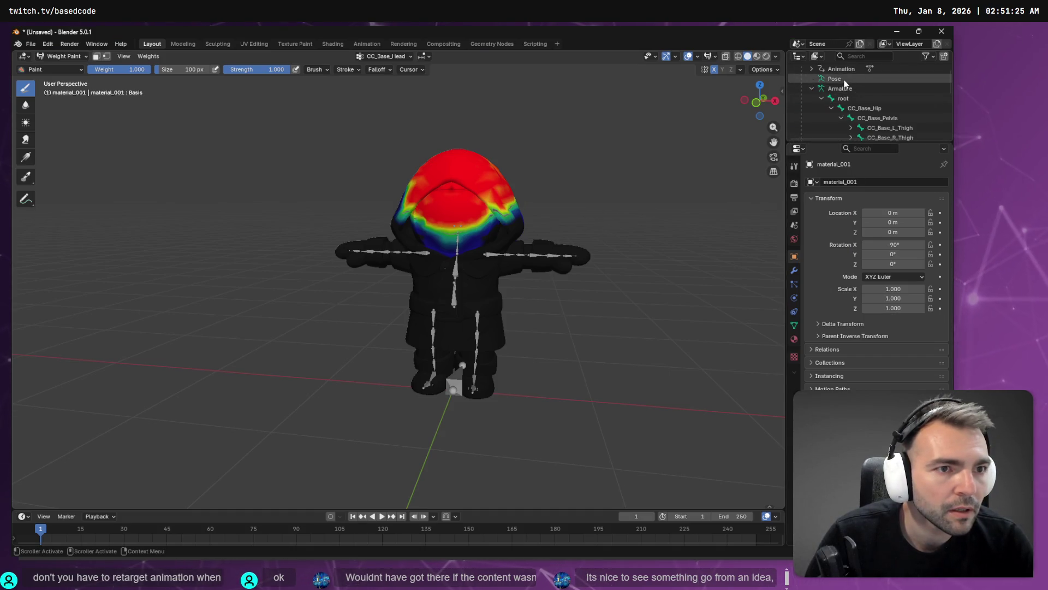
{"action": "left_click", "coordinate": [843, 89]}
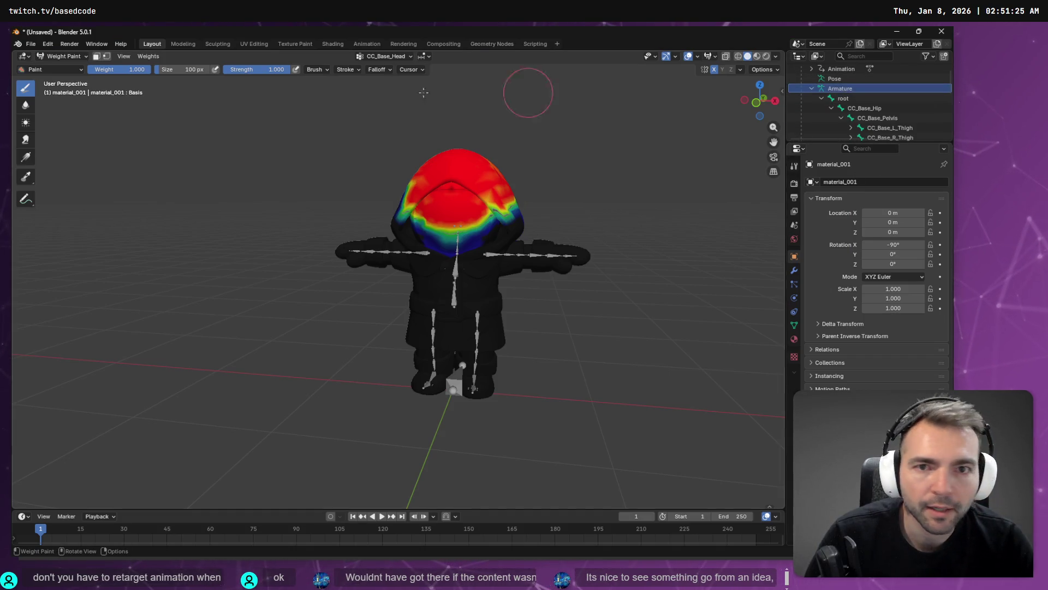
Look through the interaction mode list and weight brush library without changing anything, then return to ChatGPT
{"action": "left_click", "coordinate": [24, 57]}
{"action": "left_click", "coordinate": [70, 56]}
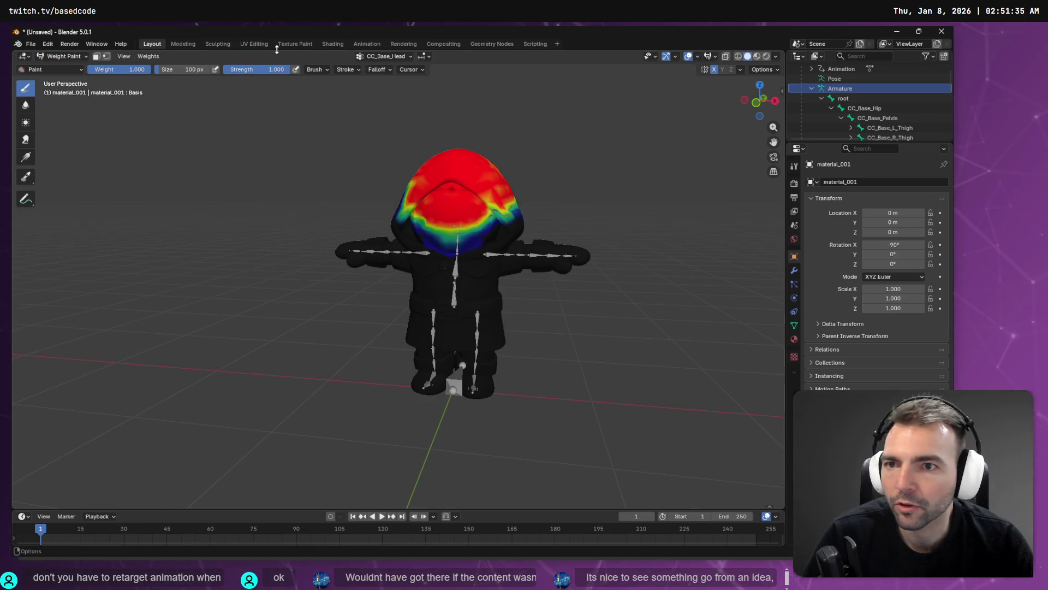
{"action": "left_click", "coordinate": [80, 70]}
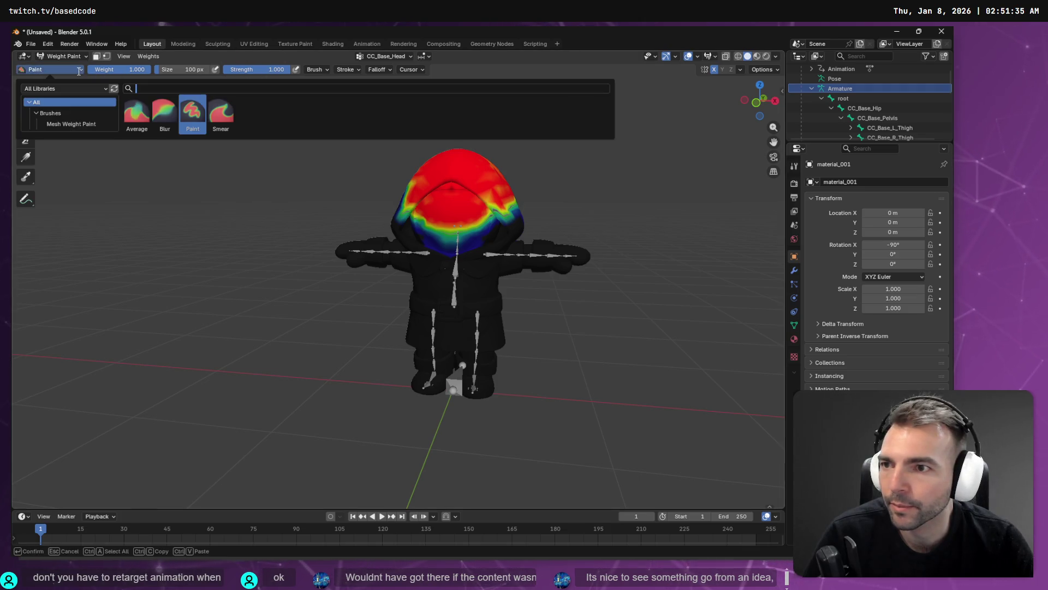
{"action": "key", "text": "Escape"}
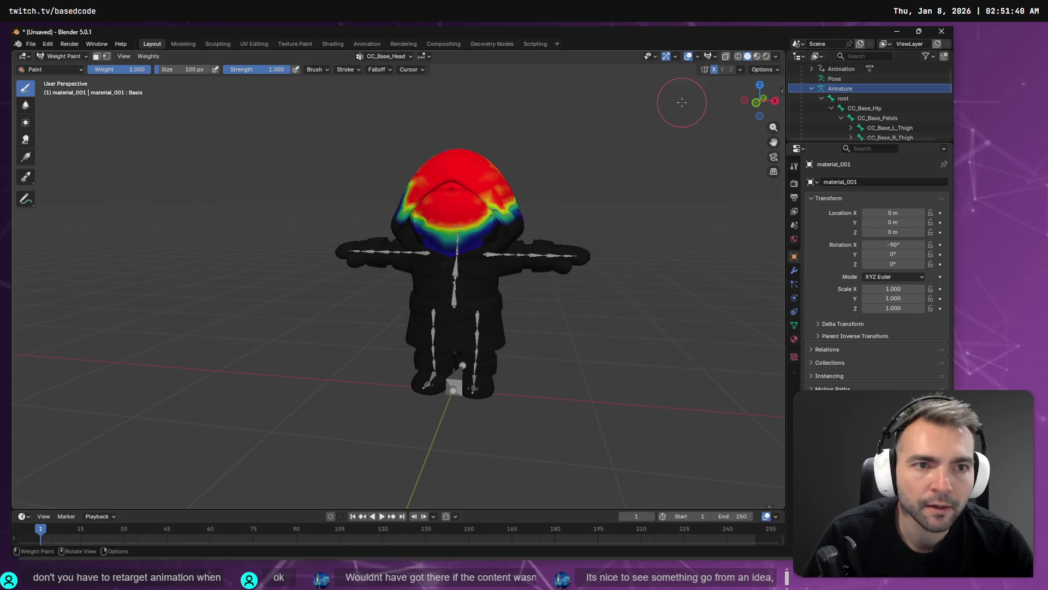
{"action": "key", "text": "alt+Tab"}
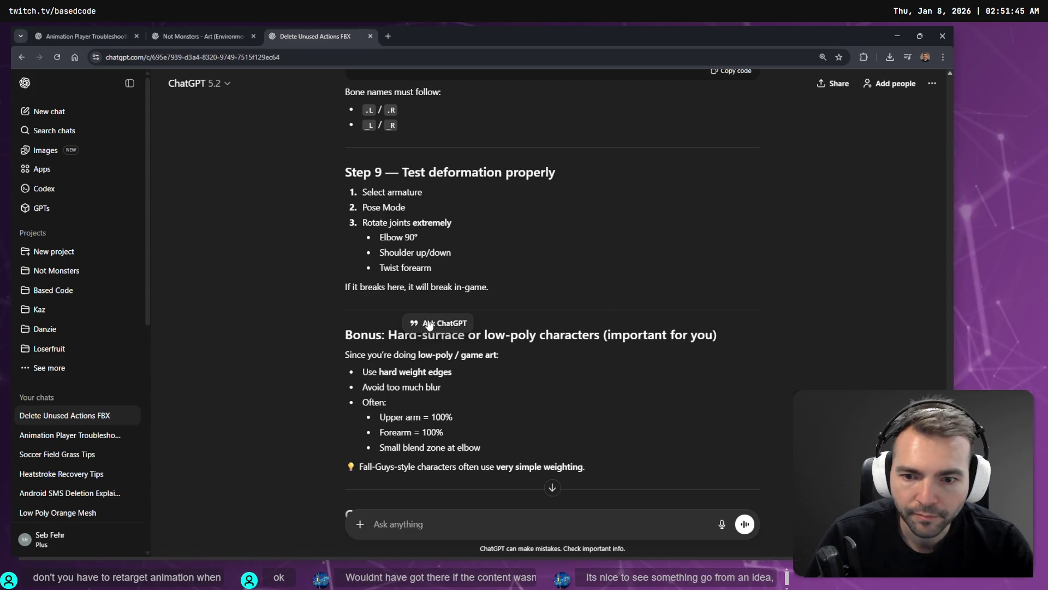
Dictate and send ChatGPT a question about how to get into Pose Mode
{"action": "scroll", "coordinate": [390, 139], "scroll_direction": "down", "scroll_amount": 1}
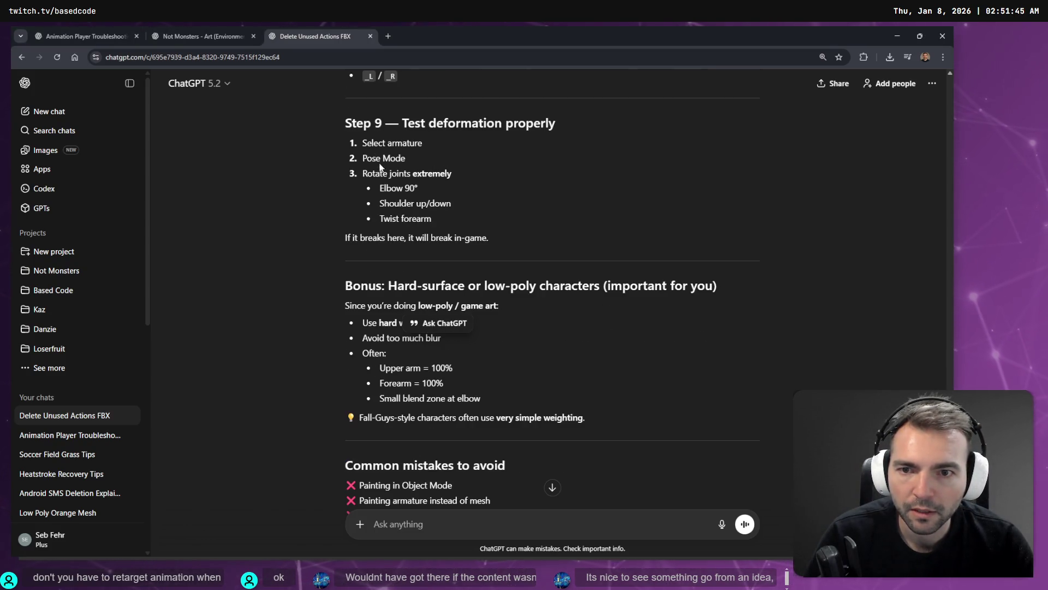
{"action": "key", "text": "super+h"}
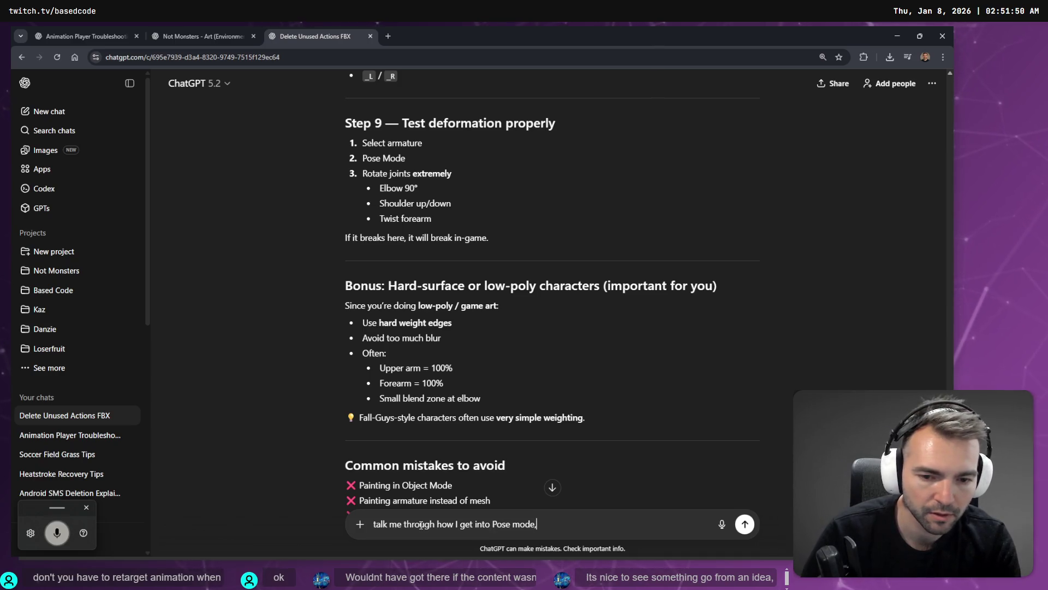
{"action": "key", "text": "Return"}
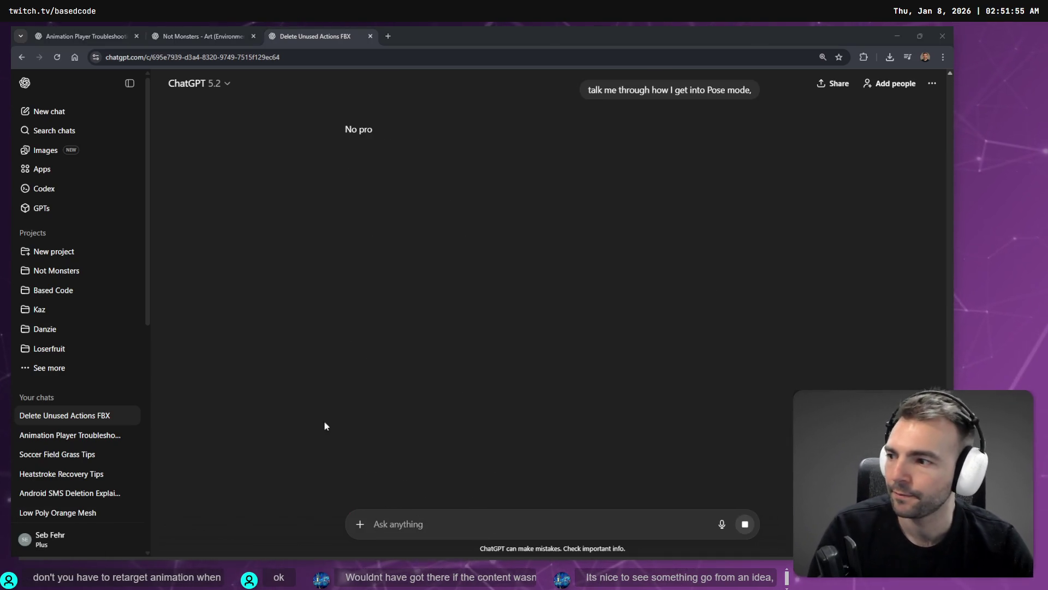
Read ChatGPT's Pose Mode reply and highlight its 'Switch to Pose Mode' step
{"action": "key", "text": "alt+Tab"}
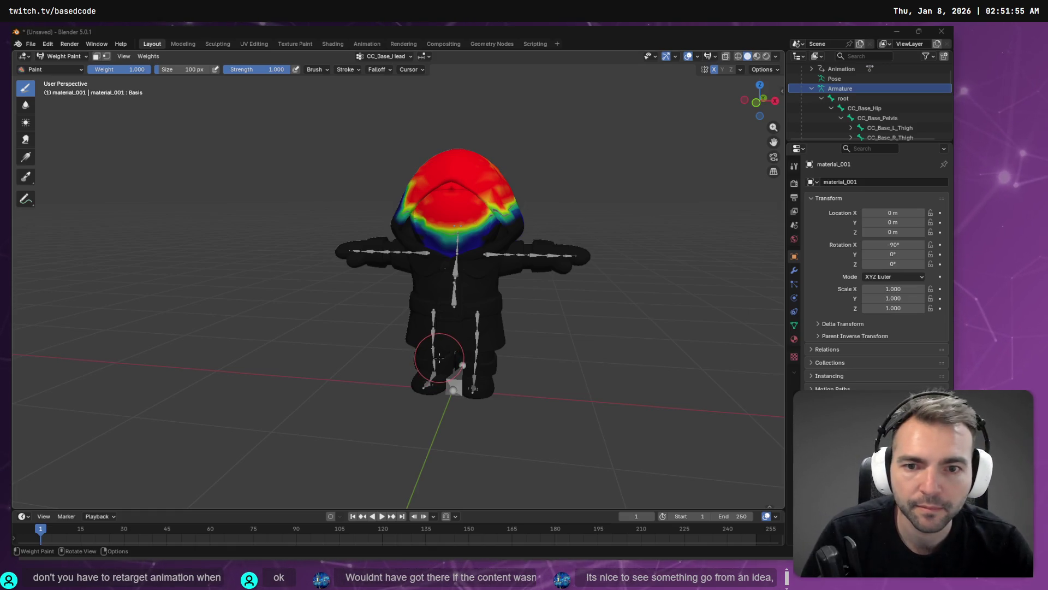
{"action": "key", "text": "alt+Tab"}
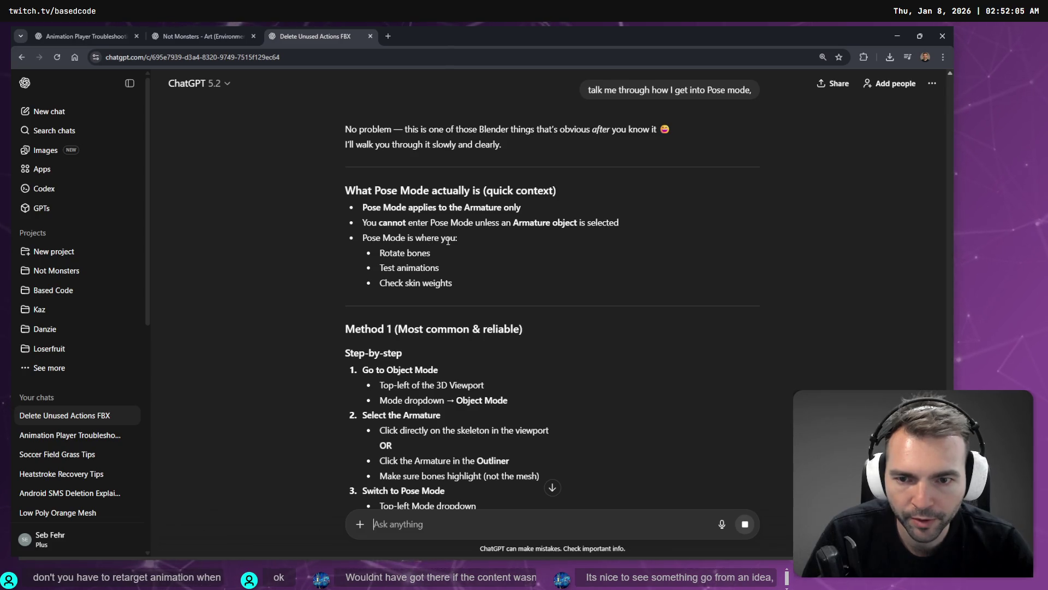
{"action": "scroll", "coordinate": [413, 259], "scroll_direction": "down", "scroll_amount": 2}
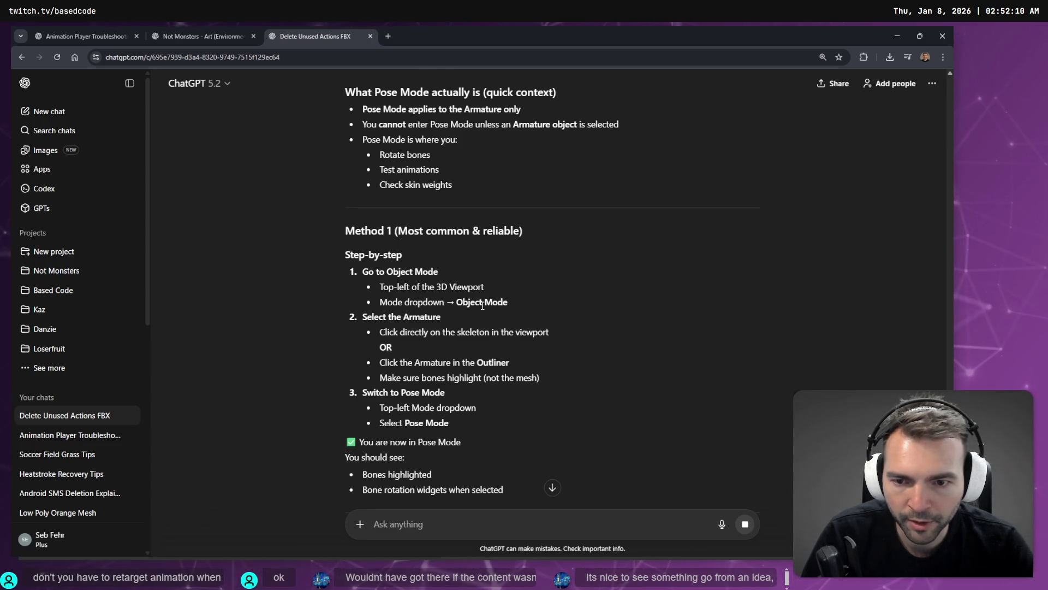
{"action": "scroll", "coordinate": [482, 306], "scroll_direction": "down", "scroll_amount": 1}
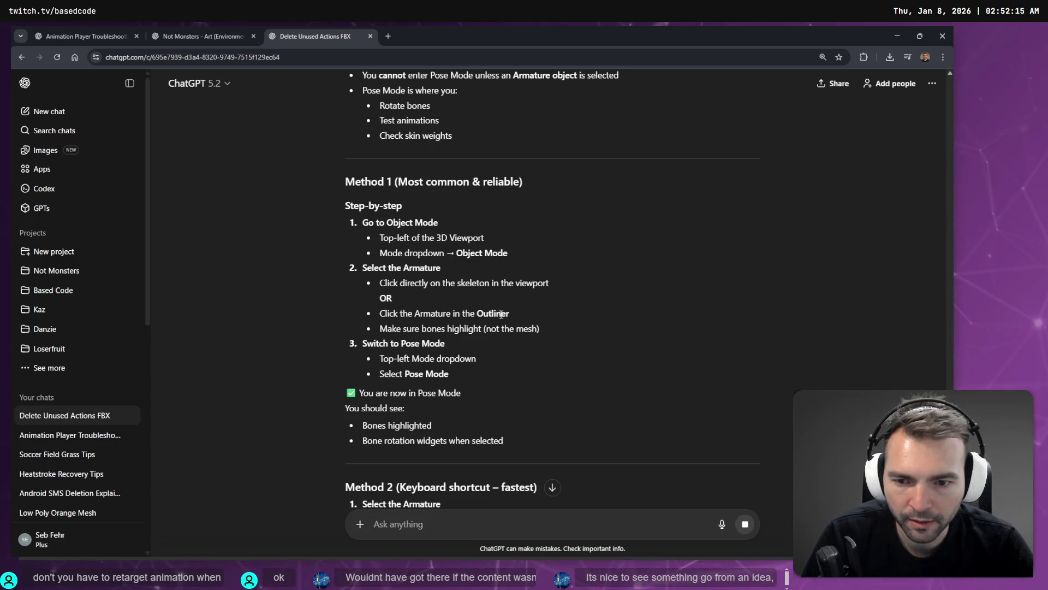
{"action": "scroll", "coordinate": [399, 307], "scroll_direction": "down", "scroll_amount": 1}
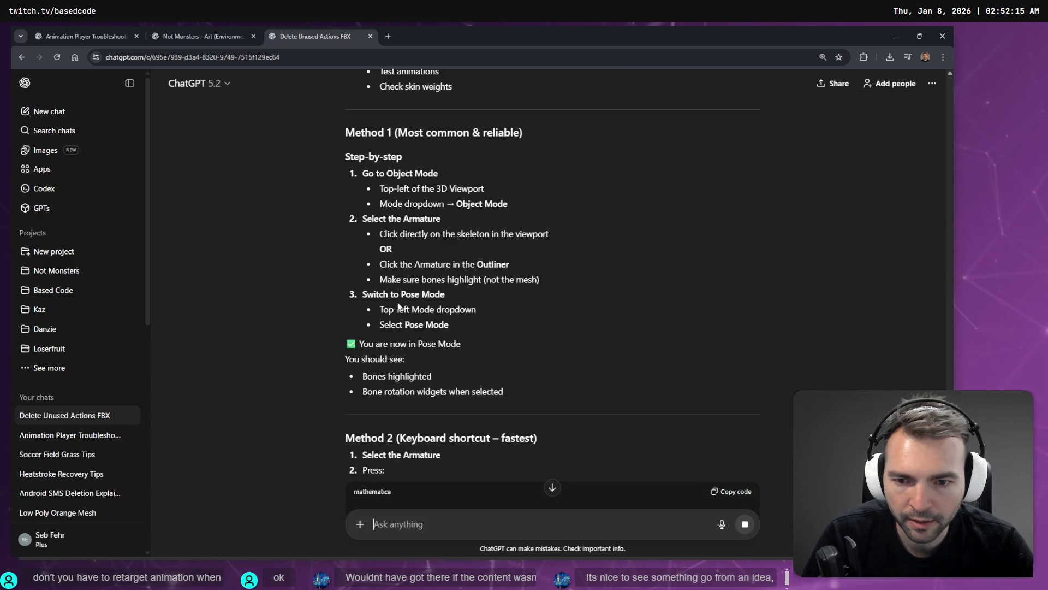
{"action": "triple_click", "coordinate": [458, 300]}
Leave Weight Paint for Object Mode, select the armature and switch it to Pose Mode
{"action": "key", "text": "alt+Tab"}
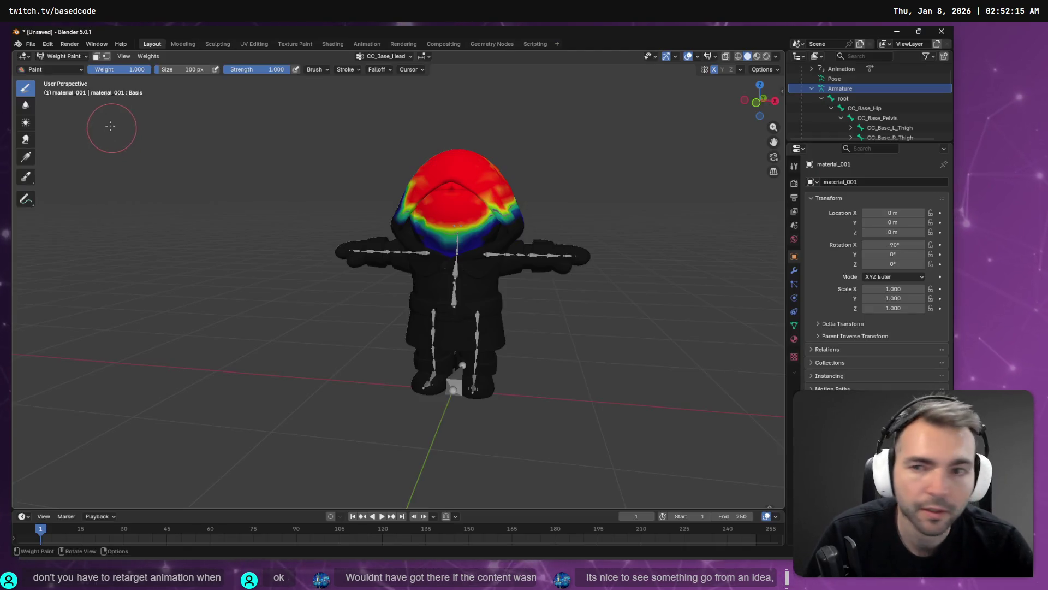
{"action": "left_click", "coordinate": [24, 55]}
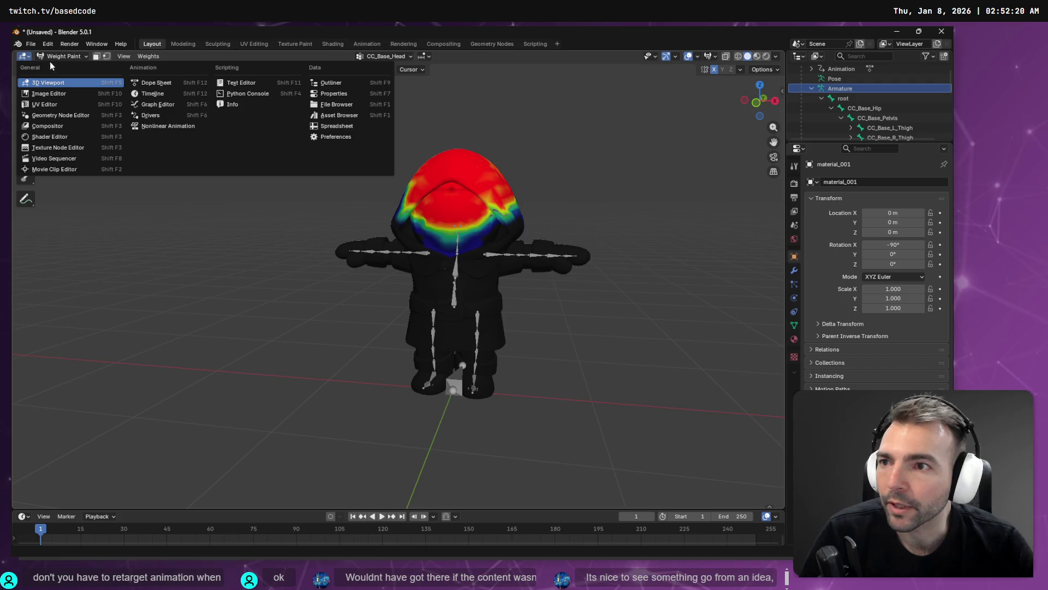
{"action": "left_click", "coordinate": [58, 56]}
{"action": "left_click", "coordinate": [75, 69]}
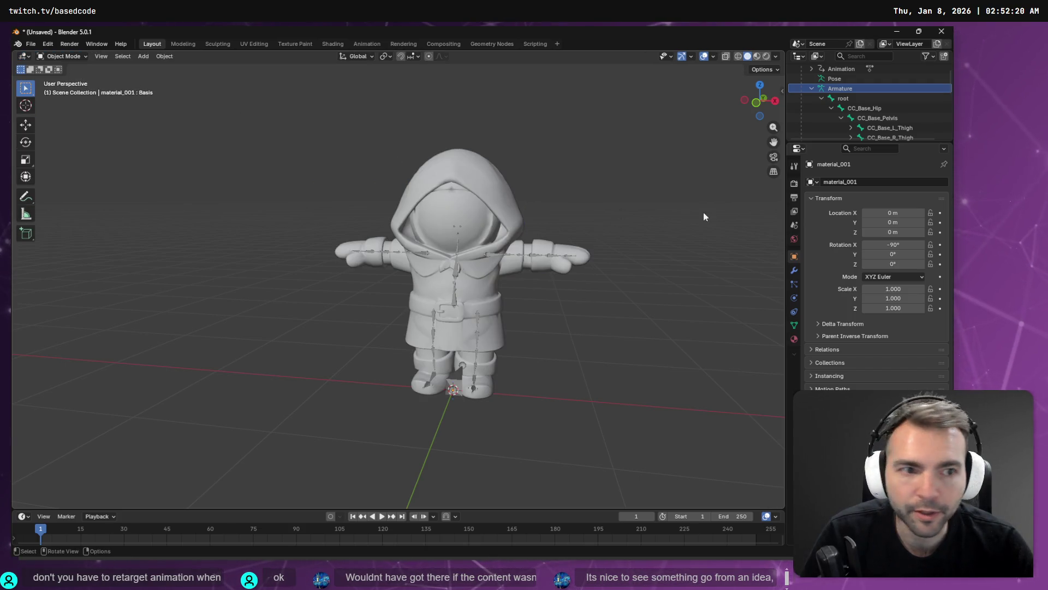
{"action": "left_click", "coordinate": [840, 88]}
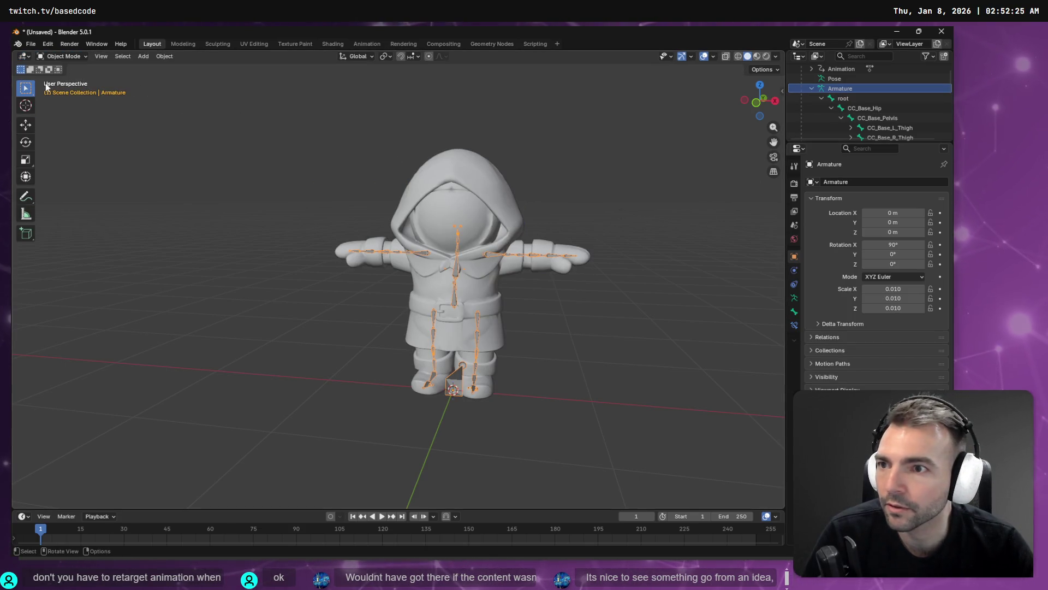
{"action": "left_click", "coordinate": [82, 56]}
{"action": "left_click", "coordinate": [78, 87]}
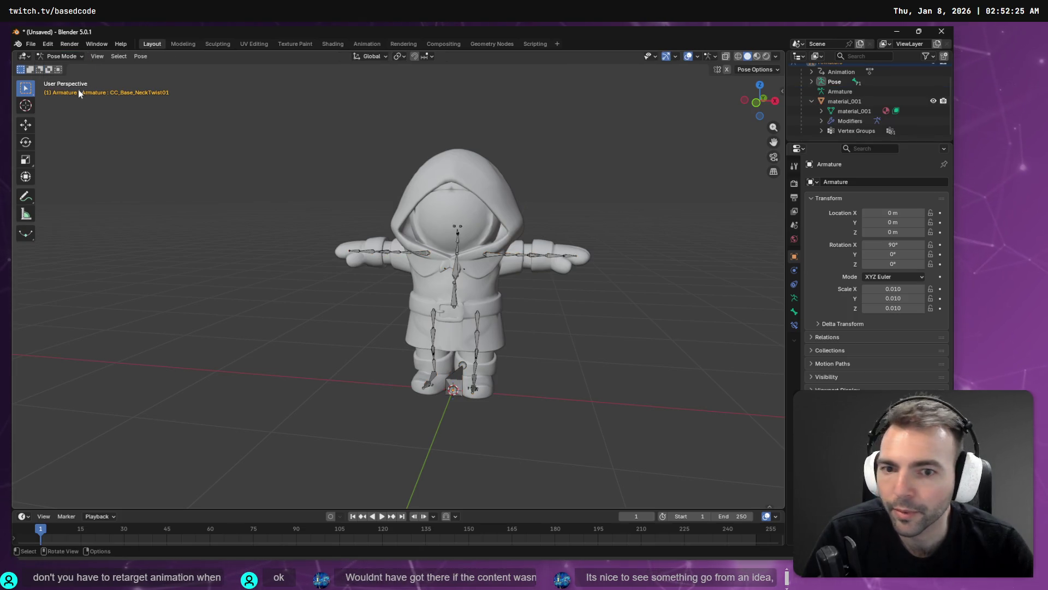
Circle-select the head and upper neck bones and choose the Rotate tool
{"action": "left_click", "coordinate": [458, 247]}
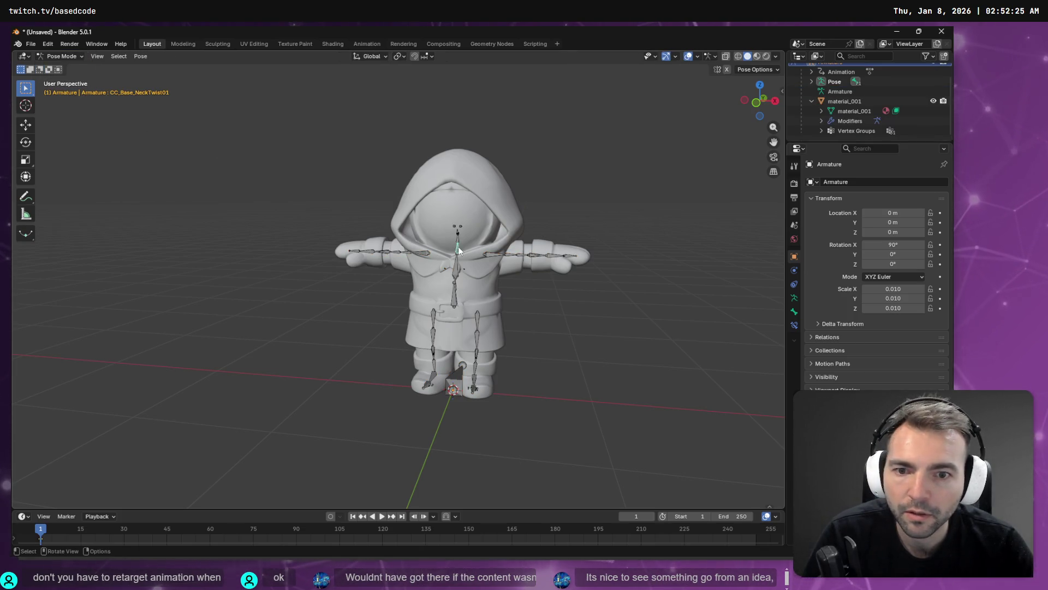
{"action": "key", "text": "w"}
{"action": "left_click", "coordinate": [454, 240]}
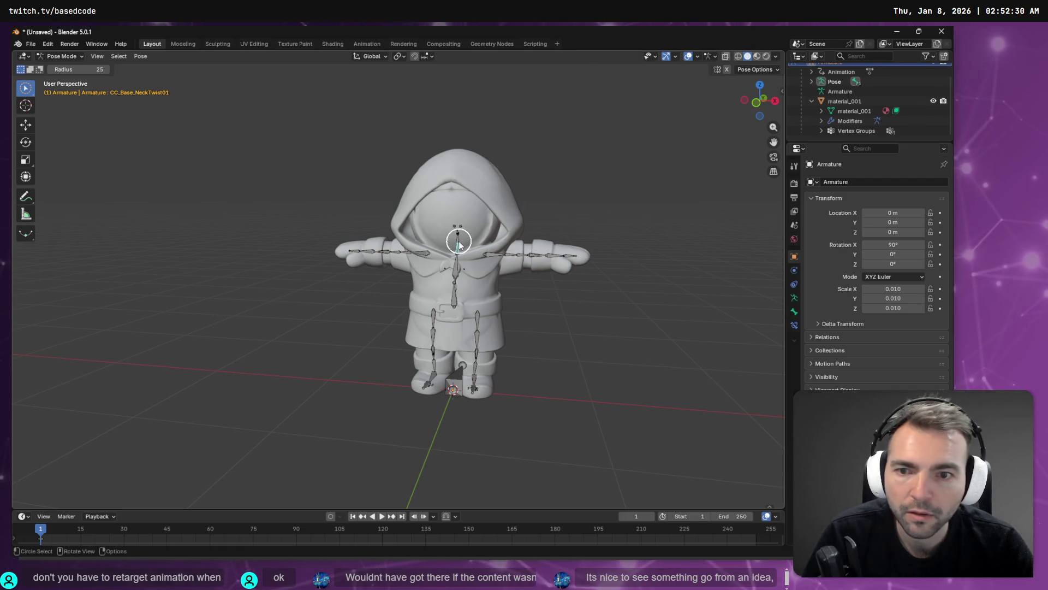
{"action": "mouse_move", "coordinate": [454, 240]}
{"action": "left_mouse_down"}
{"action": "mouse_move", "coordinate": [465, 216]}
{"action": "mouse_move", "coordinate": [461, 236]}
{"action": "left_mouse_up"}
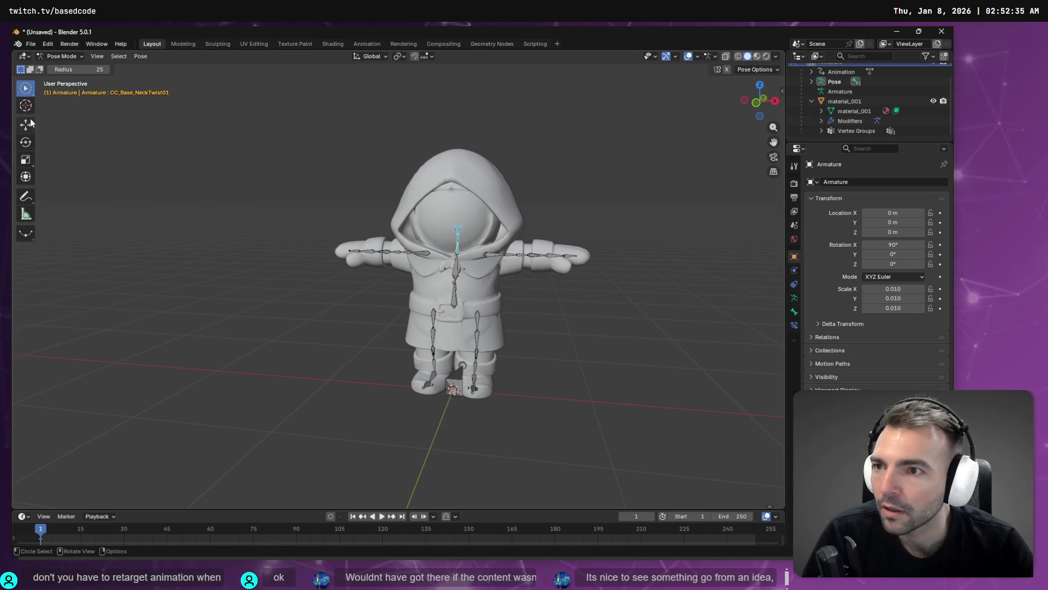
{"action": "left_click", "coordinate": [26, 142]}
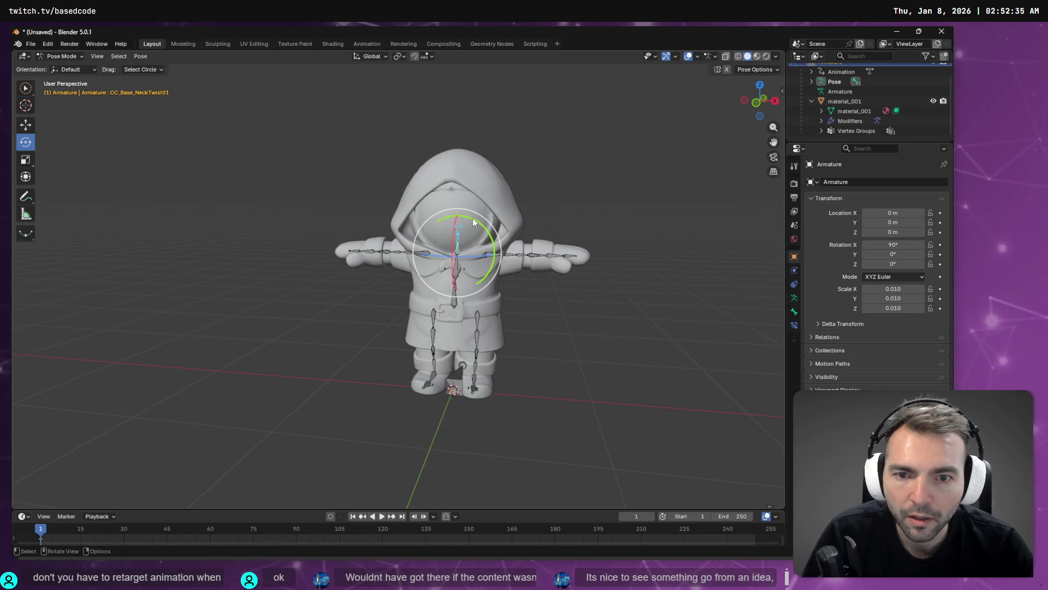
Rotate the neck bone with the gizmo ring to tilt the hooded head and check the deformation
{"action": "mouse_move", "coordinate": [465, 216]}
{"action": "left_mouse_down"}
{"action": "mouse_move", "coordinate": [449, 208]}
{"action": "mouse_move", "coordinate": [489, 220]}
{"action": "mouse_move", "coordinate": [491, 240]}
{"action": "mouse_move", "coordinate": [475, 215]}
{"action": "mouse_move", "coordinate": [491, 240]}
{"action": "mouse_move", "coordinate": [477, 220]}
{"action": "mouse_move", "coordinate": [441, 205]}
{"action": "mouse_move", "coordinate": [484, 212]}
{"action": "mouse_move", "coordinate": [509, 247]}
{"action": "mouse_move", "coordinate": [494, 230]}
{"action": "left_mouse_up"}
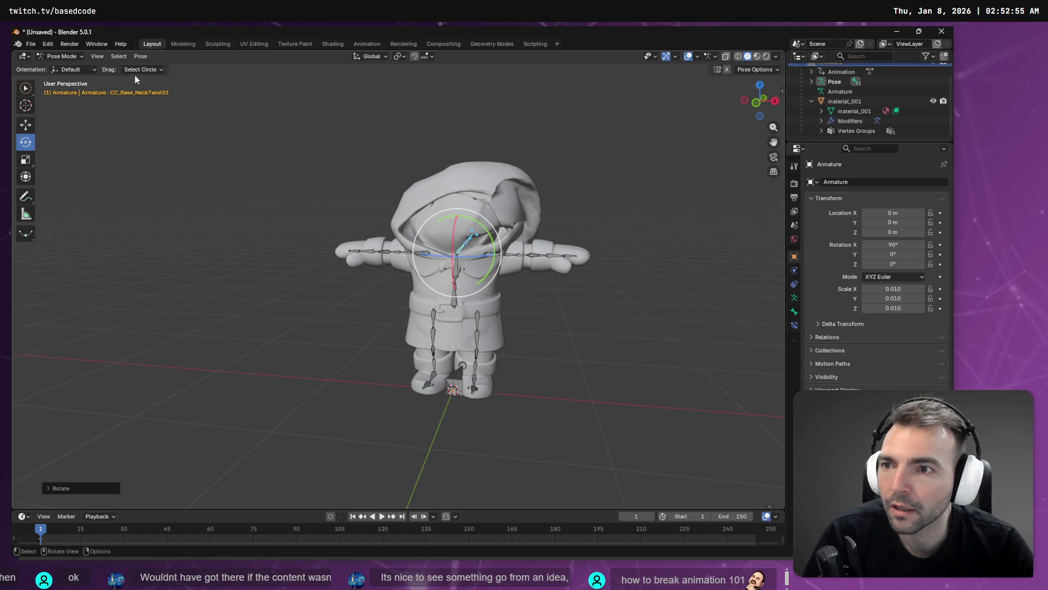
{"action": "left_click", "coordinate": [62, 56]}
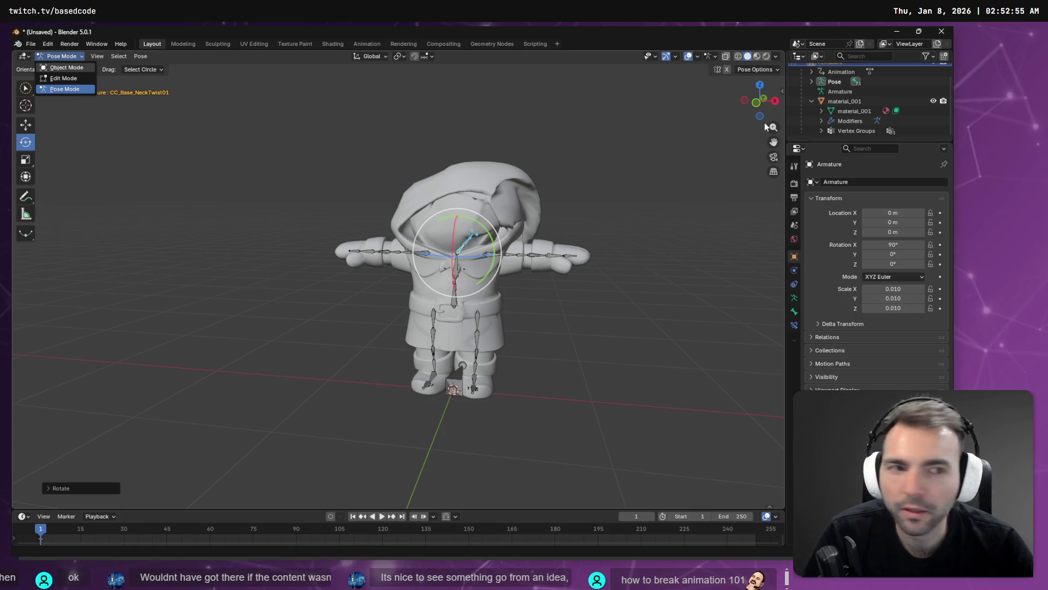
Select the material_001 mesh in the Outliner while checking the mode and orientation menus
{"action": "left_click", "coordinate": [840, 101]}
{"action": "left_click", "coordinate": [841, 100]}
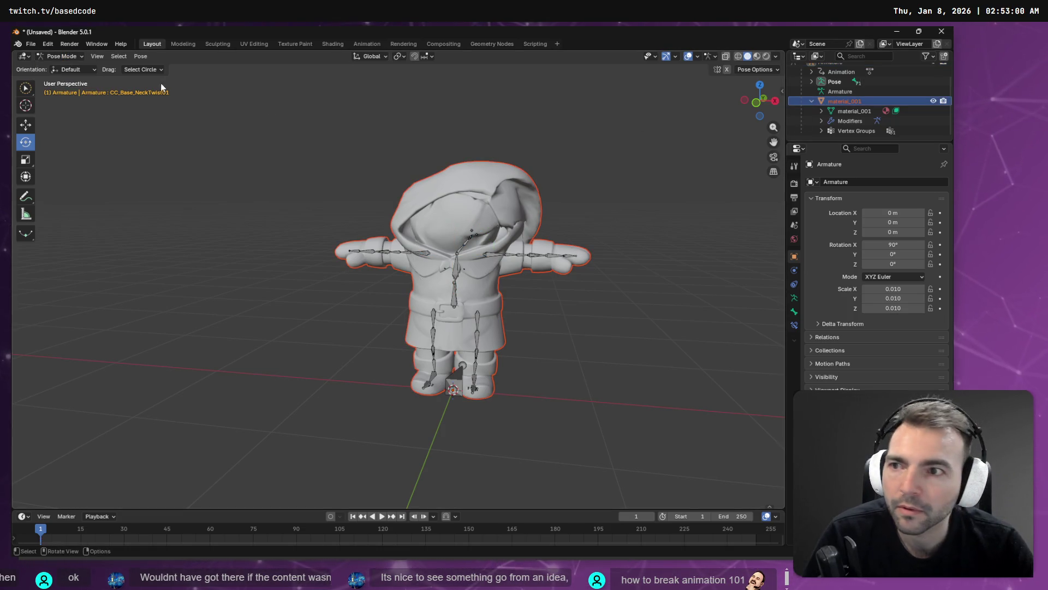
{"action": "left_click", "coordinate": [85, 71]}
{"action": "left_click", "coordinate": [75, 58]}
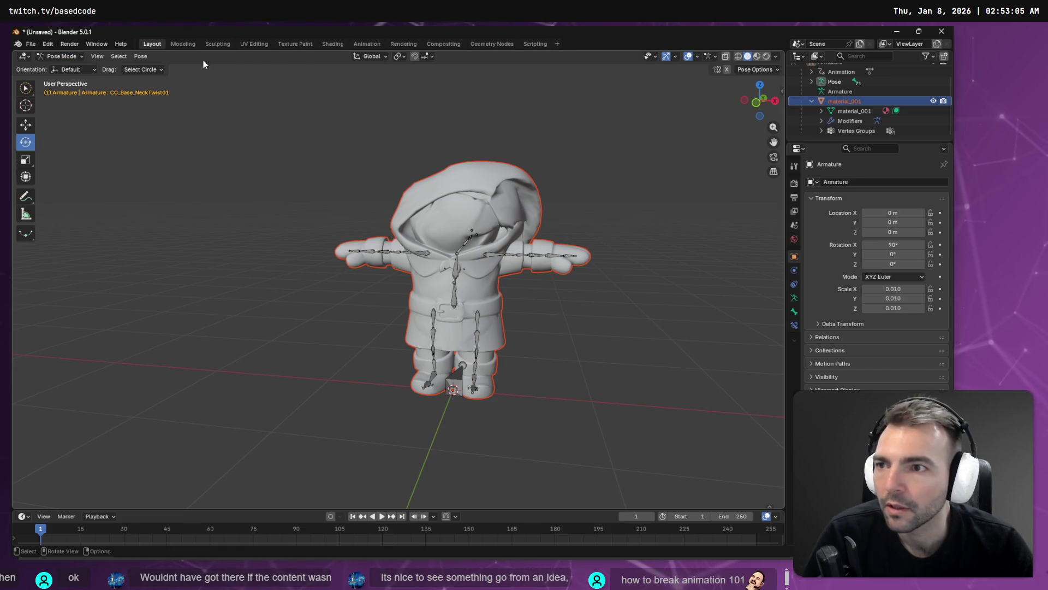
{"action": "left_click", "coordinate": [70, 69]}
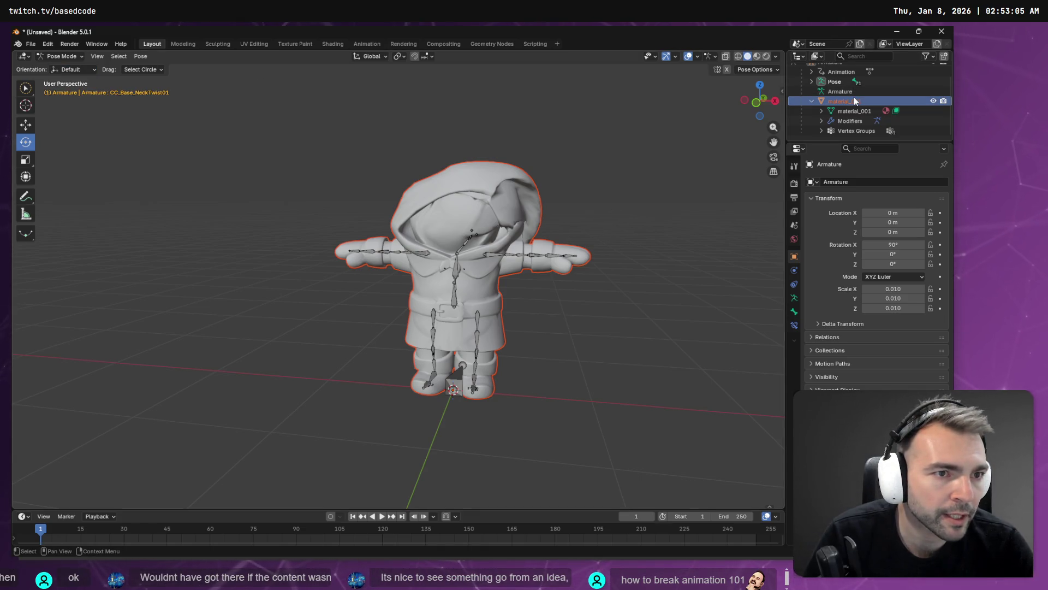
{"action": "scroll", "coordinate": [861, 117], "scroll_direction": "up", "scroll_amount": 2}
{"action": "scroll", "coordinate": [843, 97], "scroll_direction": "down", "scroll_amount": 2}
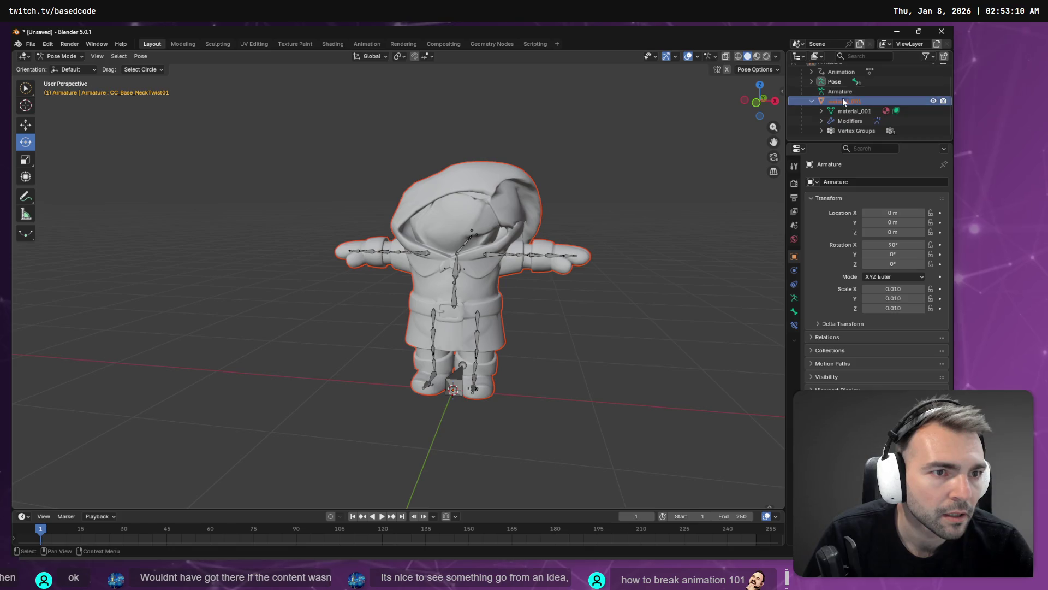
{"action": "left_click", "coordinate": [851, 109]}
Browse the mode, view, orientation, pose and editor type menus, keeping Default orientation and all settings unchanged
{"action": "left_click", "coordinate": [70, 58]}
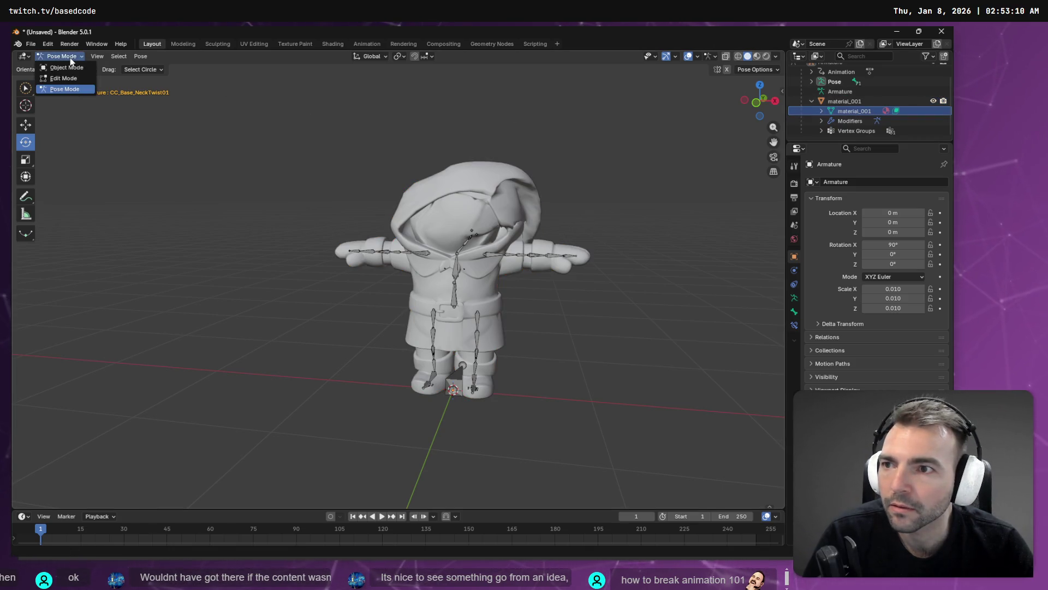
{"action": "left_click", "coordinate": [96, 57]}
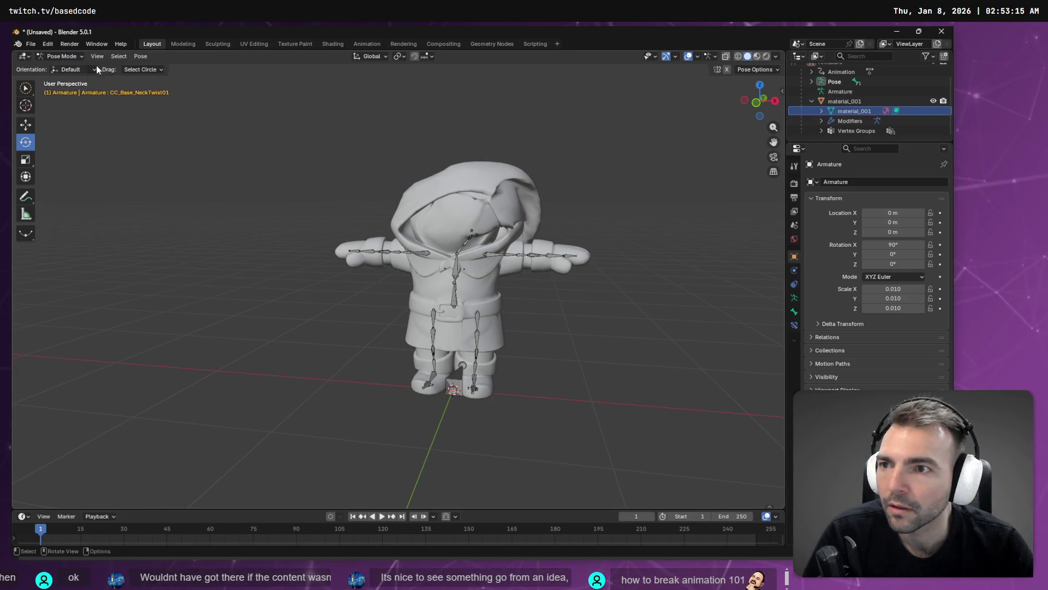
{"action": "left_click", "coordinate": [70, 70]}
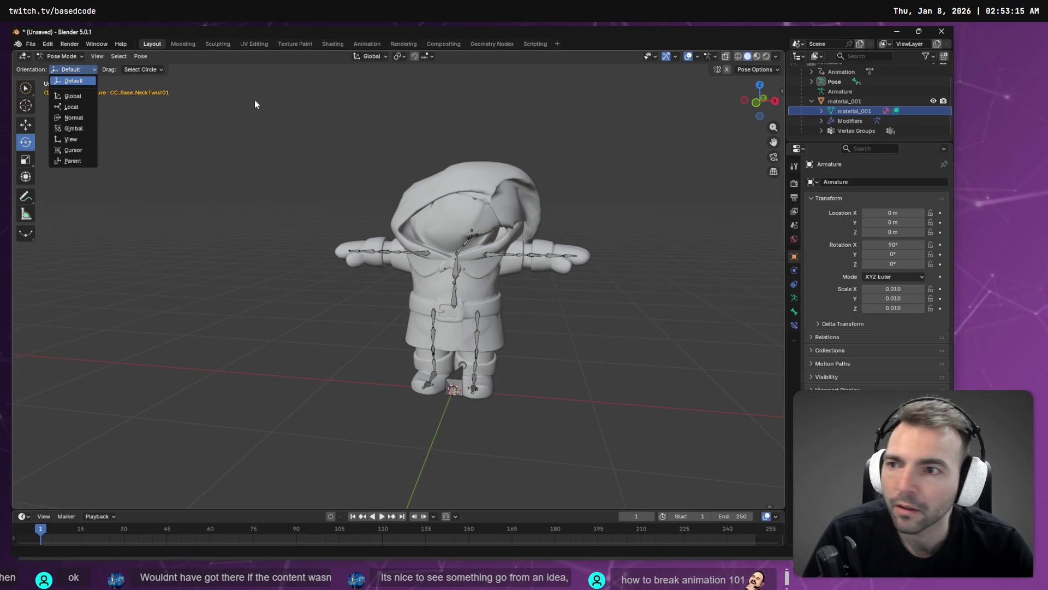
{"action": "left_click", "coordinate": [202, 58]}
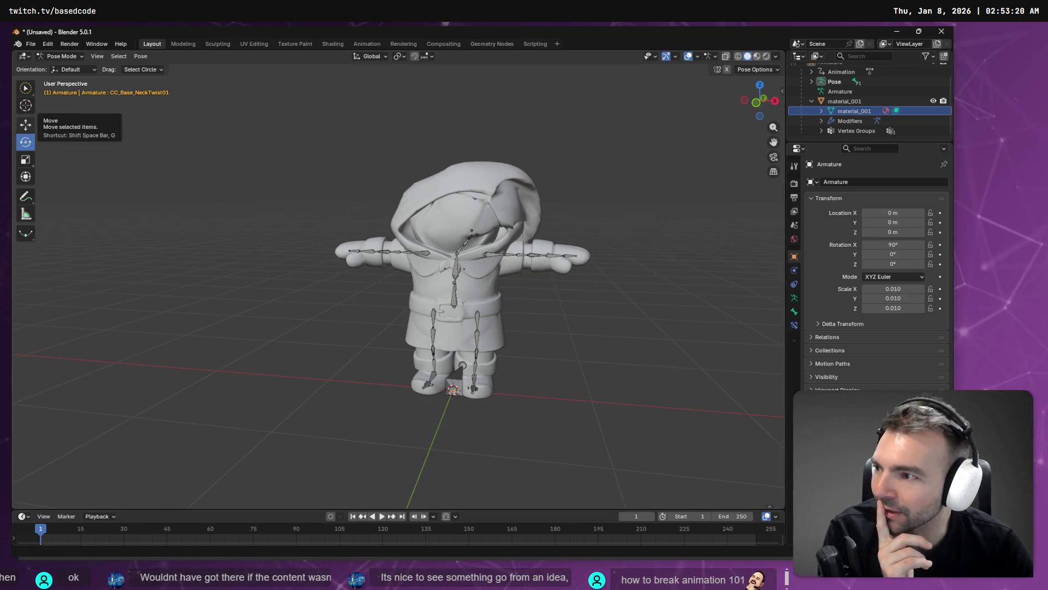
{"action": "right_click", "coordinate": [546, 195]}
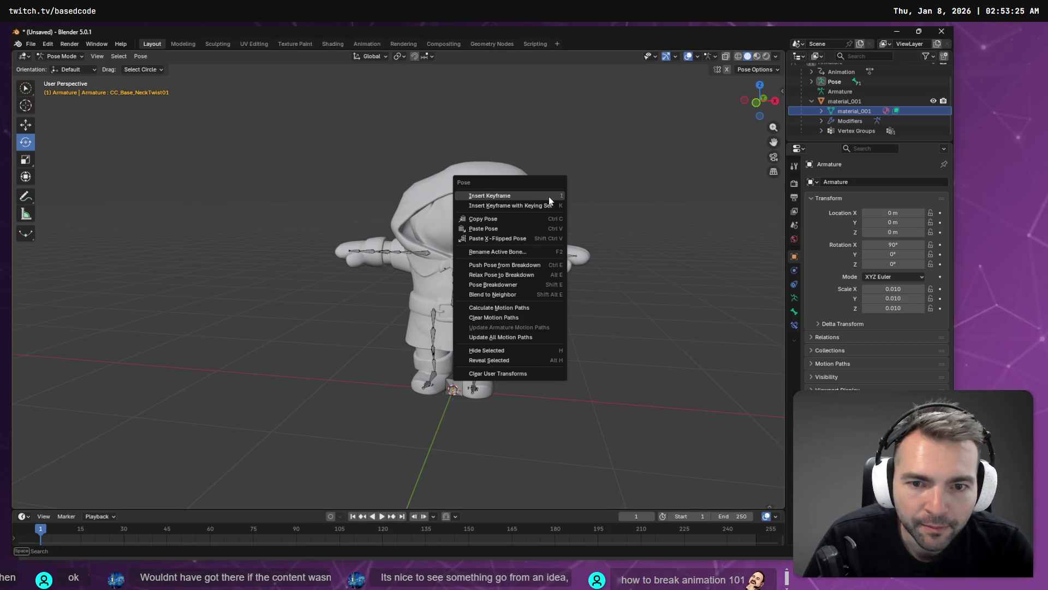
{"action": "left_click", "coordinate": [864, 99]}
{"action": "scroll", "coordinate": [866, 97], "scroll_direction": "up", "scroll_amount": 2}
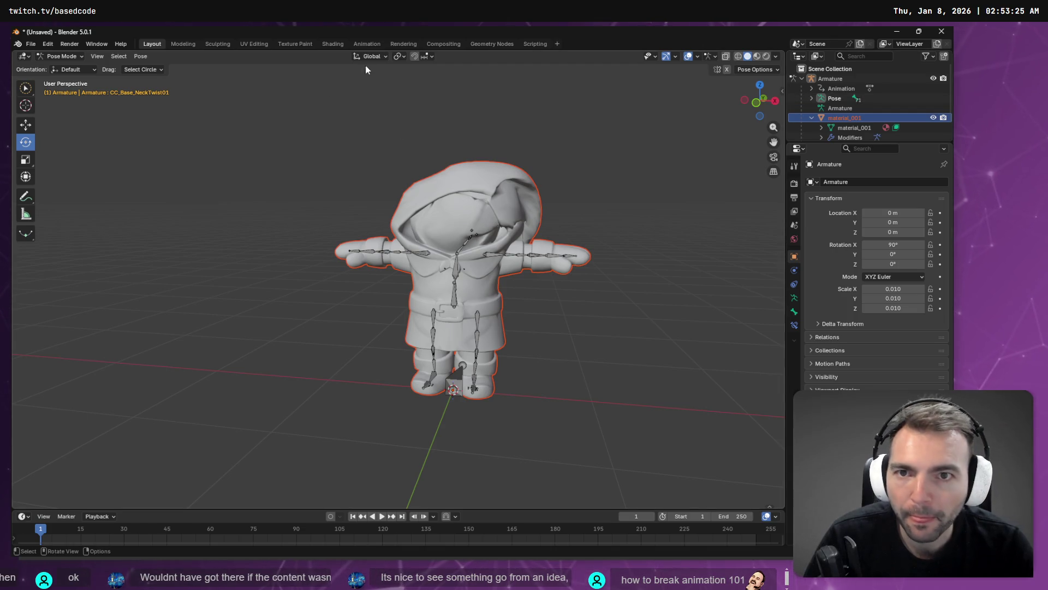
{"action": "left_click", "coordinate": [745, 70]}
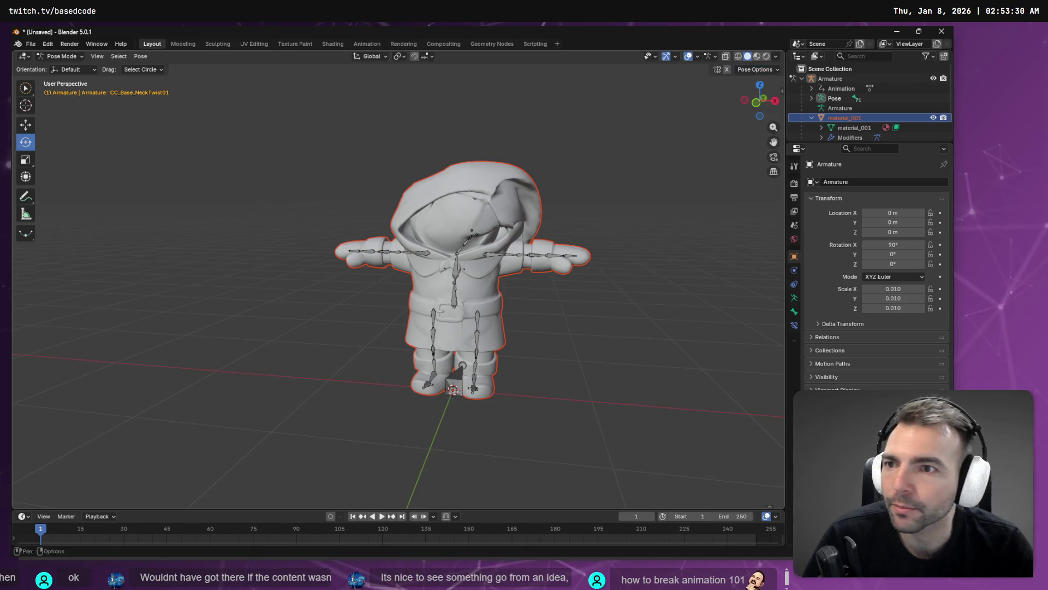
{"action": "left_click", "coordinate": [55, 55]}
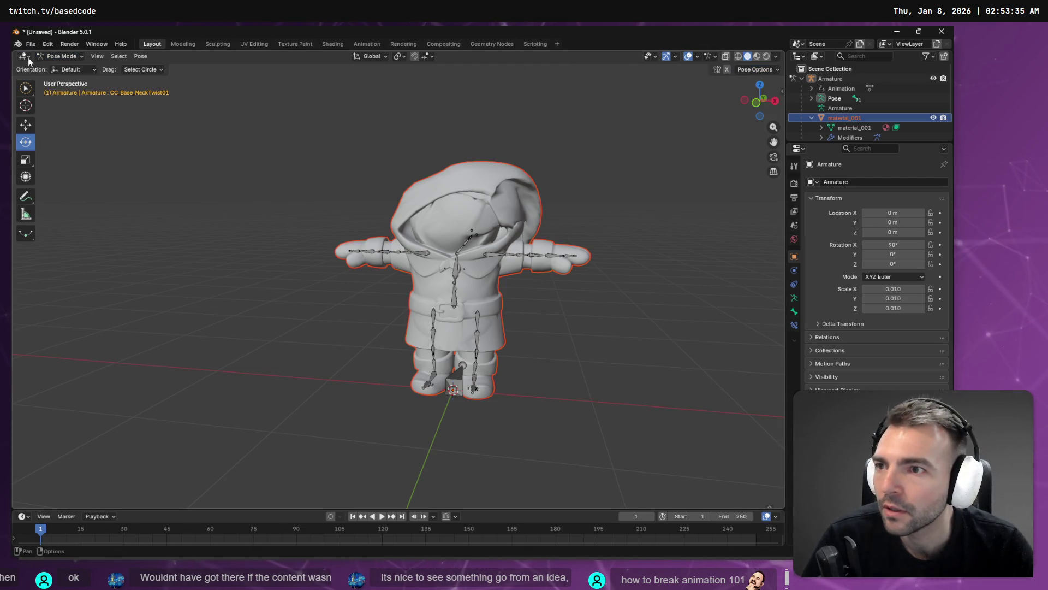
{"action": "left_click", "coordinate": [28, 58]}
{"action": "left_click", "coordinate": [47, 84]}
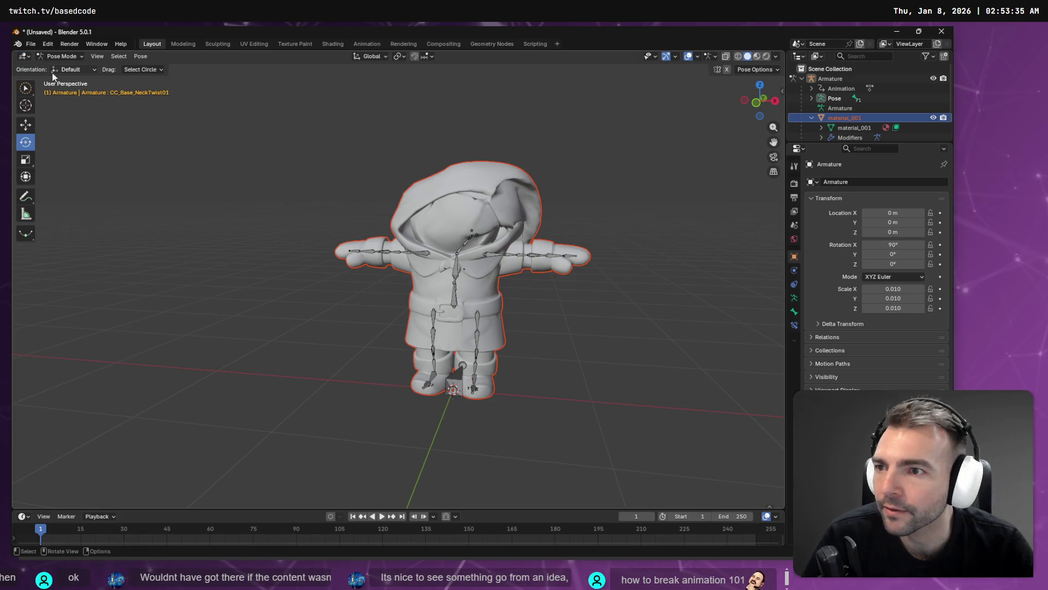
Return to Object Mode, select the material_001 mesh and switch it to Weight Paint
{"action": "key", "text": "w"}
{"action": "left_click", "coordinate": [65, 57]}
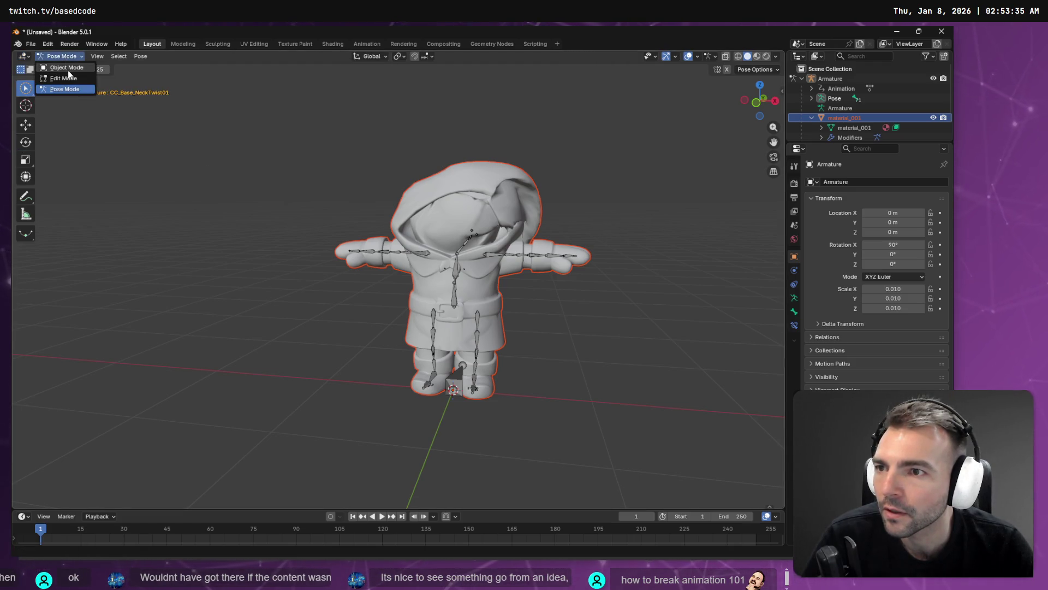
{"action": "left_click", "coordinate": [67, 68]}
{"action": "left_click", "coordinate": [83, 58]}
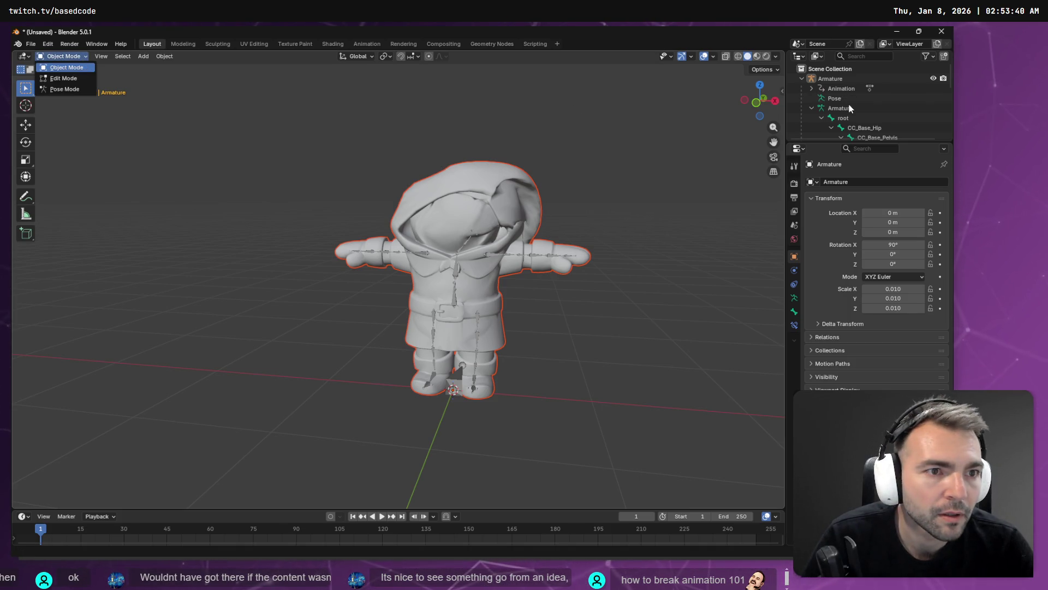
{"action": "scroll", "coordinate": [851, 107], "scroll_direction": "down", "scroll_amount": 5}
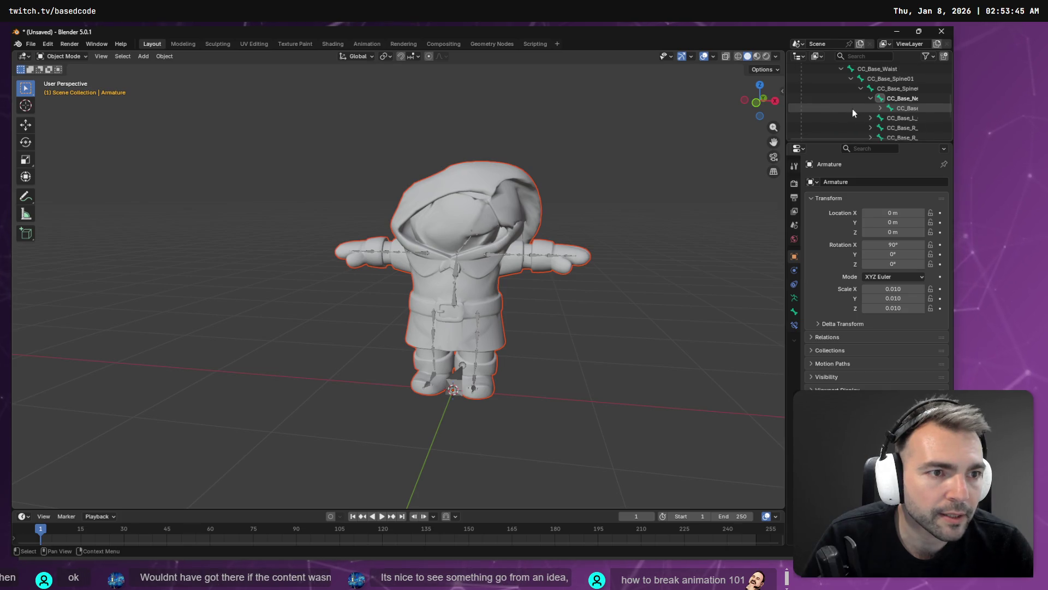
{"action": "scroll", "coordinate": [853, 109], "scroll_direction": "up", "scroll_amount": 5}
{"action": "left_click", "coordinate": [836, 119]}
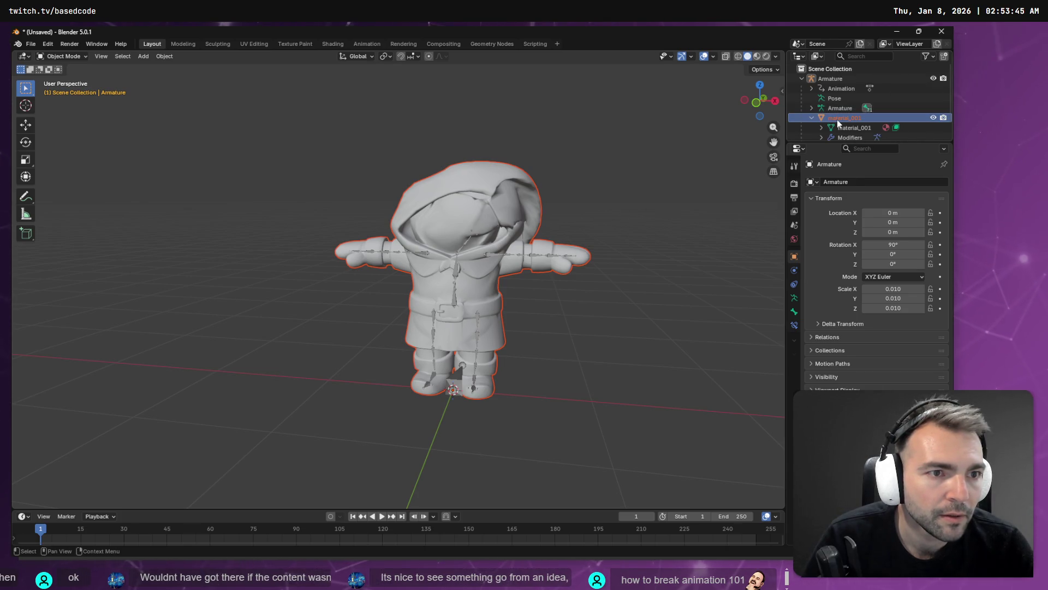
{"action": "left_click", "coordinate": [849, 127]}
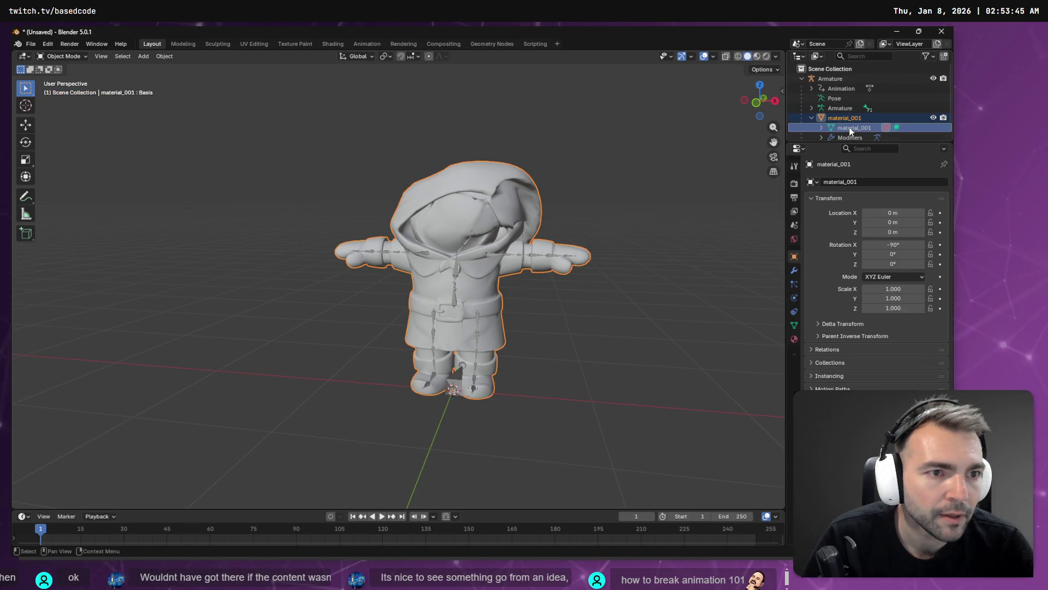
{"action": "left_click", "coordinate": [56, 58]}
{"action": "left_click", "coordinate": [66, 111]}
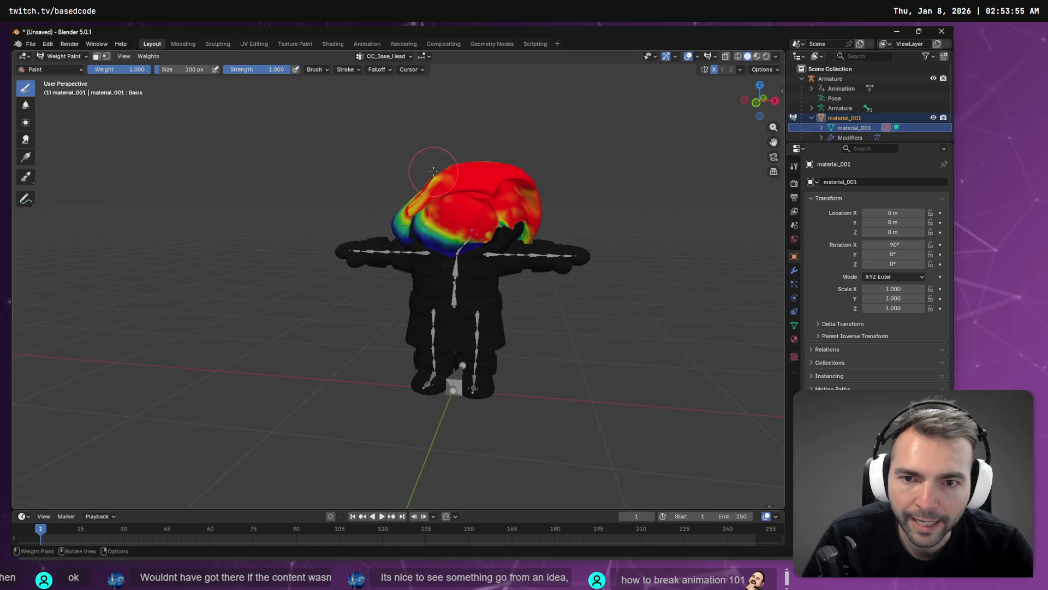
Shrink the brush to 39 px and paint the hood's blue/green band red
{"action": "right_click", "coordinate": [418, 212]}
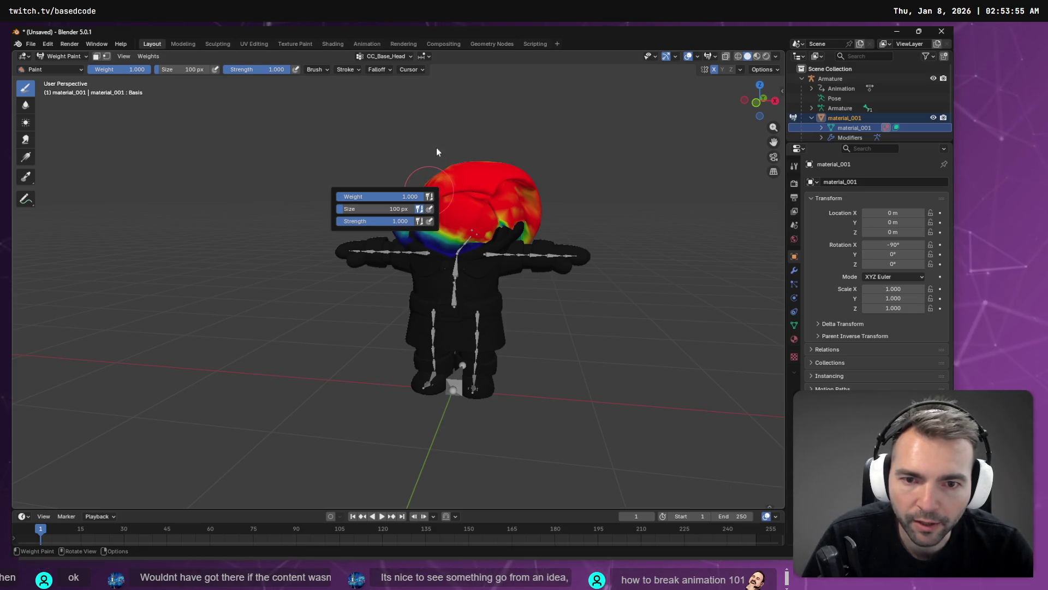
{"action": "middle_click_drag", "start_coordinate": [559, 167], "coordinate": [538, 148]}
{"action": "middle_click_drag", "start_coordinate": [496, 189], "coordinate": [433, 178]}
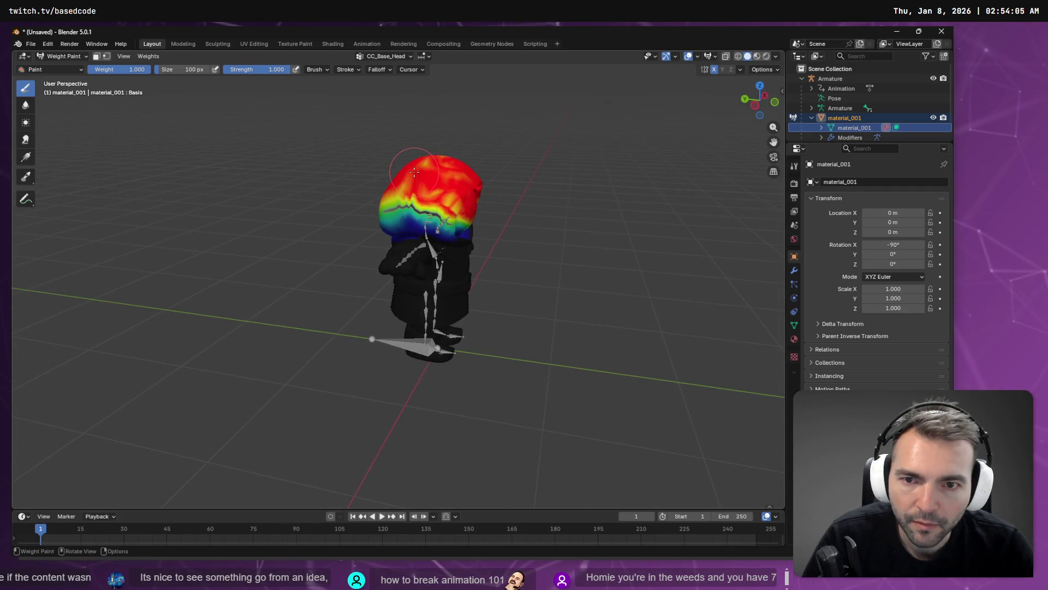
{"action": "middle_click_drag", "start_coordinate": [435, 218], "coordinate": [407, 199]}
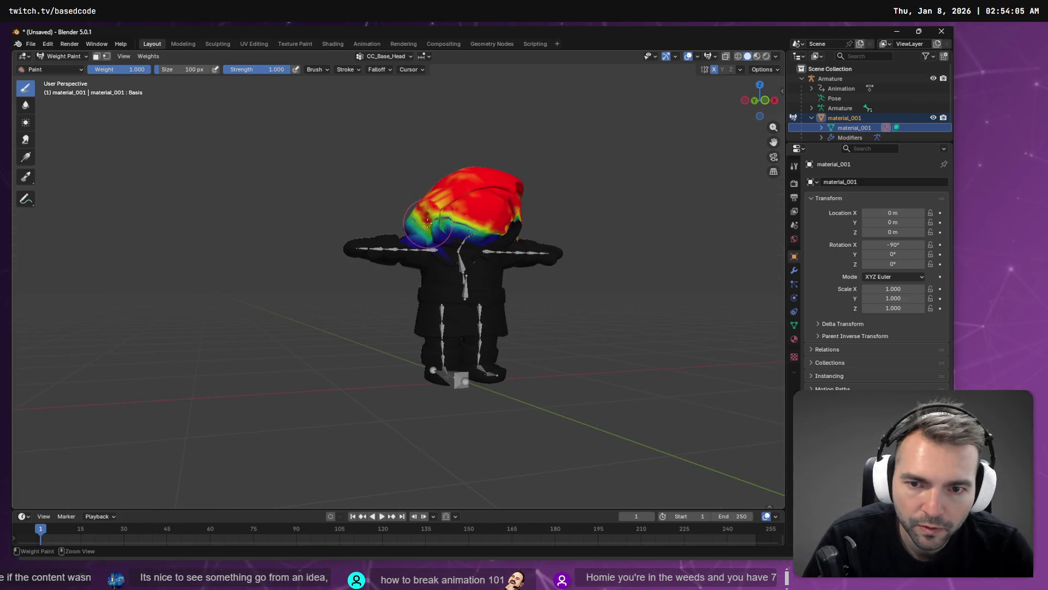
{"action": "left_click_drag", "start_coordinate": [428, 222], "coordinate": [426, 216]}
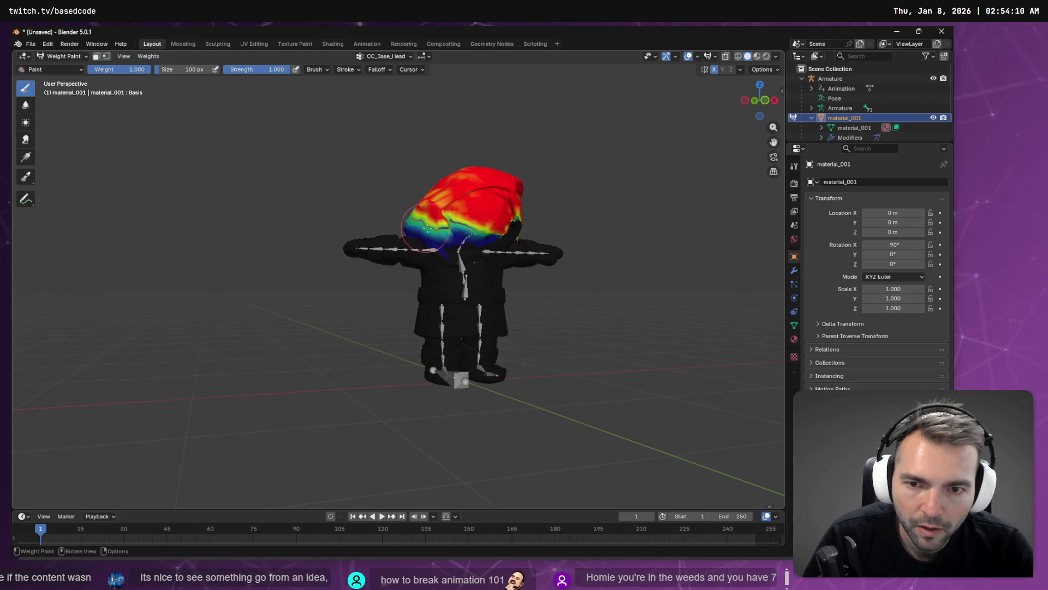
{"action": "scroll", "coordinate": [427, 228], "scroll_direction": "up", "scroll_amount": 3}
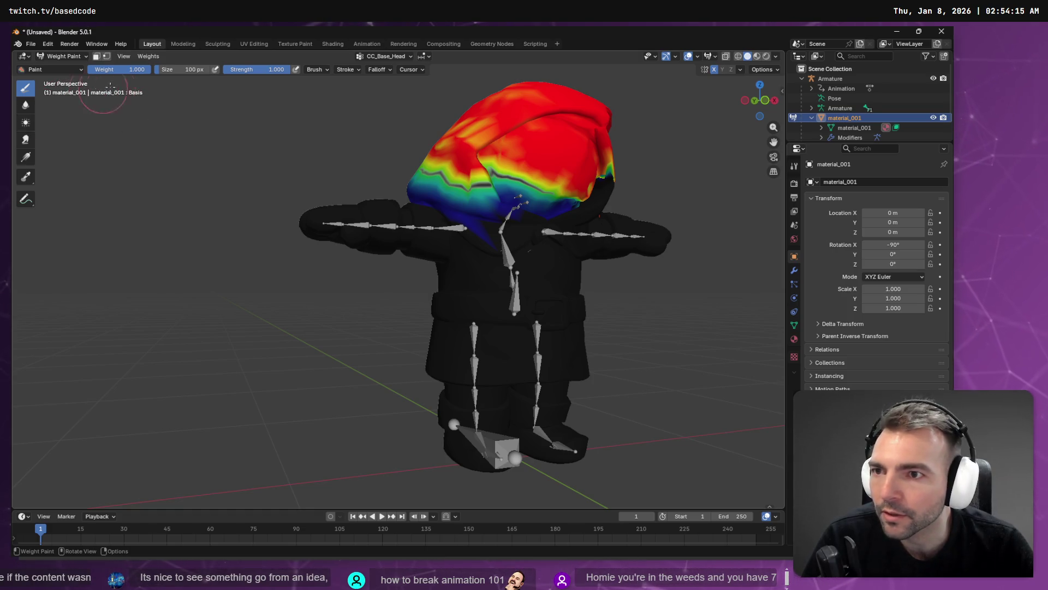
{"action": "key", "text": "f"}
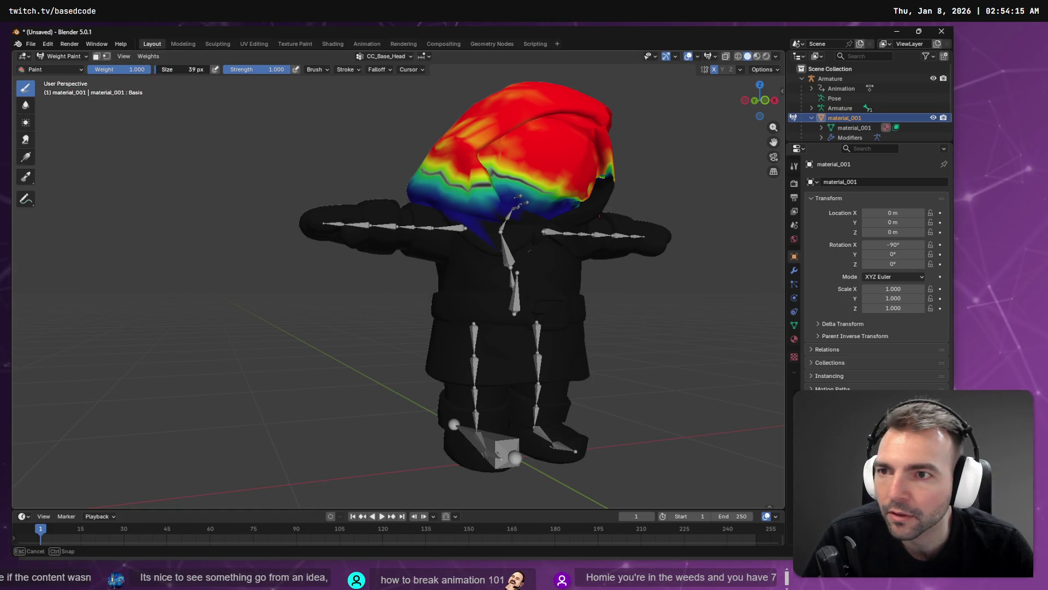
{"action": "left_click", "coordinate": [383, 184]}
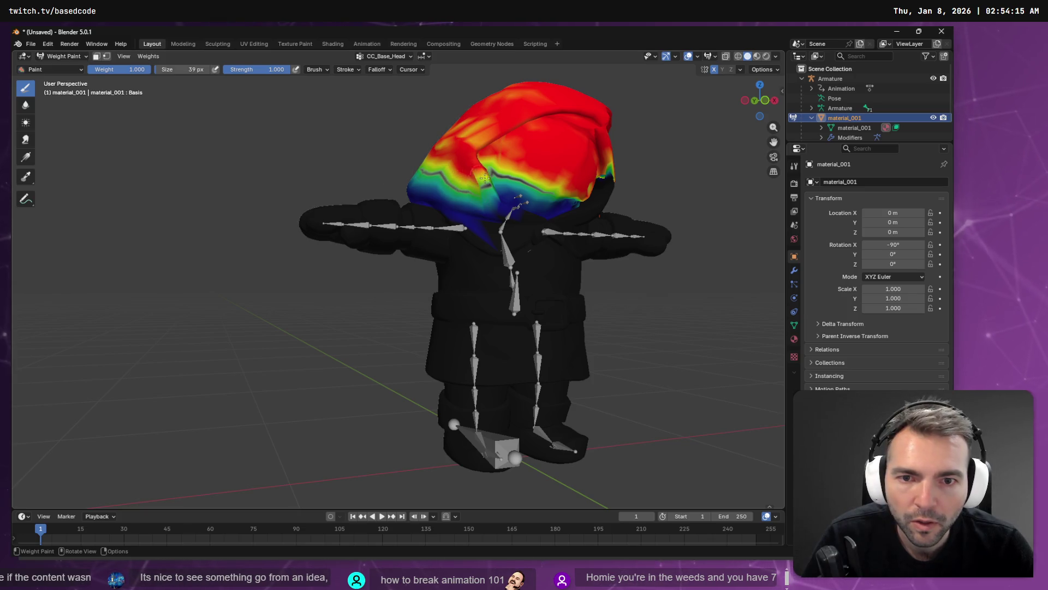
{"action": "mouse_move", "coordinate": [485, 192]}
{"action": "left_mouse_down"}
{"action": "mouse_move", "coordinate": [510, 188]}
{"action": "mouse_move", "coordinate": [536, 202]}
{"action": "mouse_move", "coordinate": [507, 167]}
{"action": "mouse_move", "coordinate": [540, 189]}
{"action": "mouse_move", "coordinate": [488, 171]}
{"action": "left_mouse_up"}
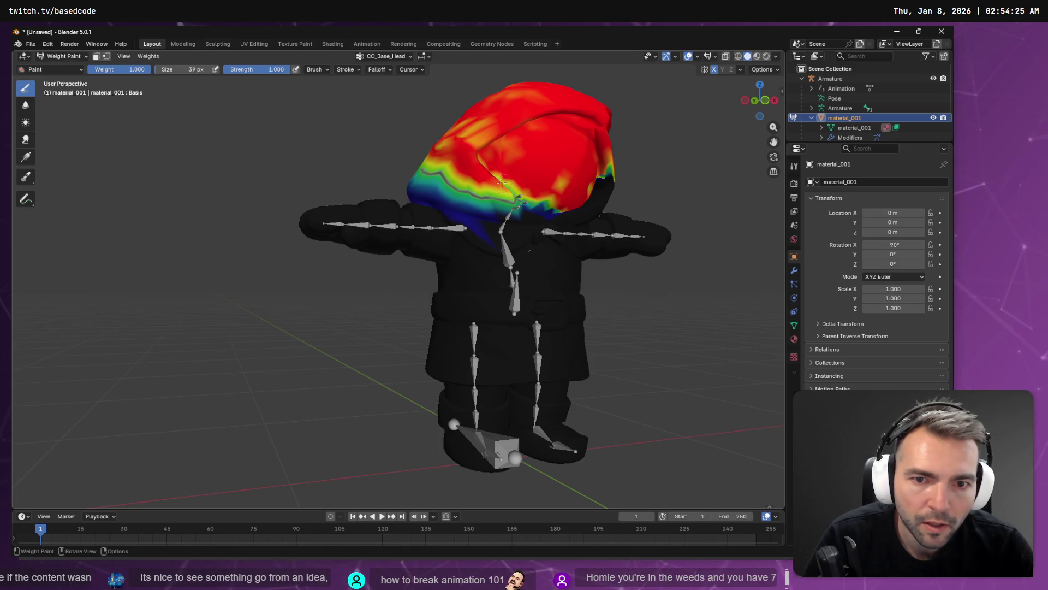
Orbit around the character and paint more of the head toward full weight
{"action": "right_click", "coordinate": [532, 191]}
{"action": "middle_click_drag", "start_coordinate": [548, 154], "coordinate": [569, 172]}
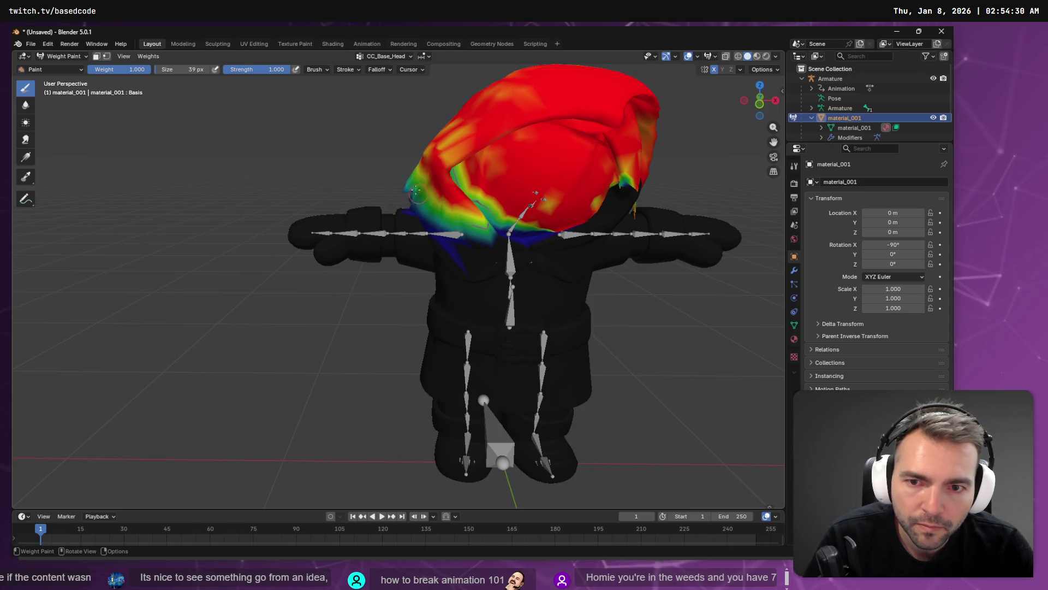
{"action": "middle_click_drag", "start_coordinate": [418, 176], "coordinate": [477, 185]}
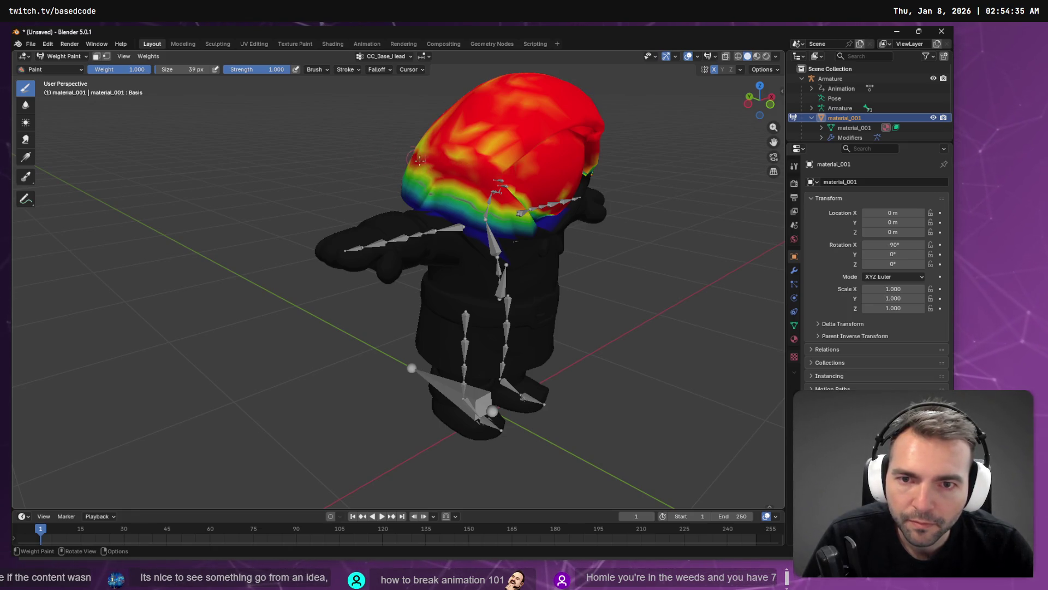
{"action": "mouse_move", "coordinate": [420, 160]}
{"action": "middle_mouse_down"}
{"action": "mouse_move", "coordinate": [427, 188]}
{"action": "mouse_move", "coordinate": [365, 183]}
{"action": "middle_mouse_up"}
{"action": "mouse_move", "coordinate": [365, 183]}
{"action": "left_mouse_down"}
{"action": "mouse_move", "coordinate": [284, 174]}
{"action": "mouse_move", "coordinate": [327, 153]}
{"action": "mouse_move", "coordinate": [306, 154]}
{"action": "mouse_move", "coordinate": [371, 148]}
{"action": "mouse_move", "coordinate": [364, 131]}
{"action": "mouse_move", "coordinate": [335, 159]}
{"action": "left_mouse_up"}
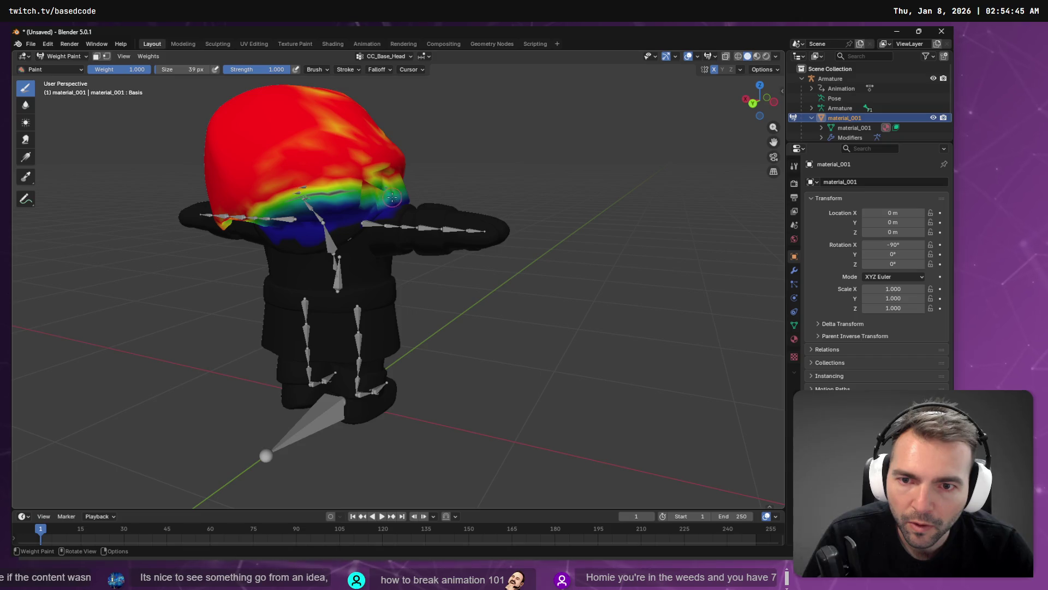
{"action": "middle_click_drag", "start_coordinate": [392, 196], "coordinate": [324, 199]}
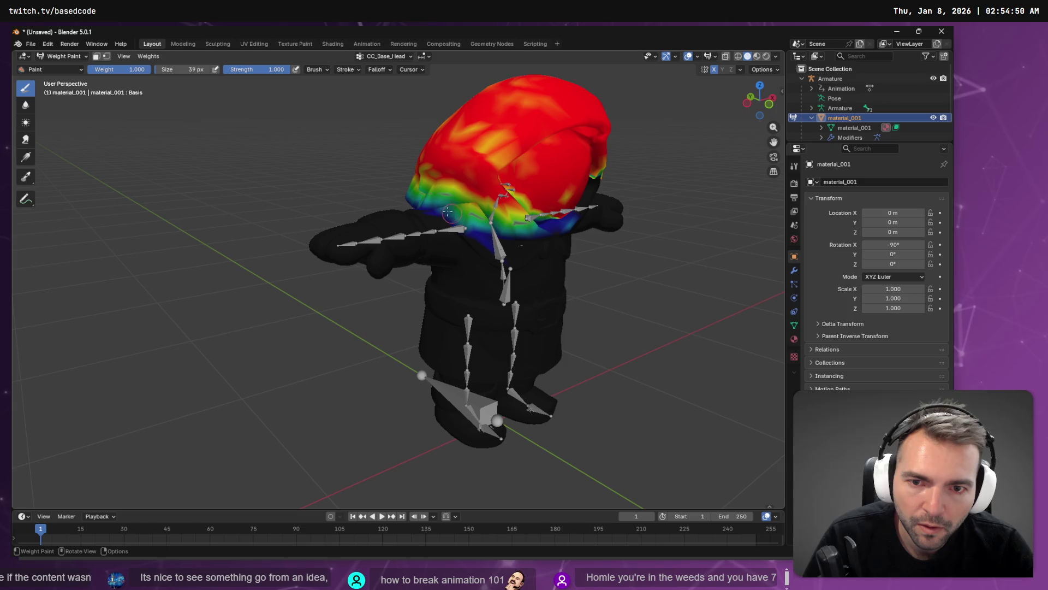
{"action": "middle_click_drag", "start_coordinate": [432, 192], "coordinate": [382, 197]}
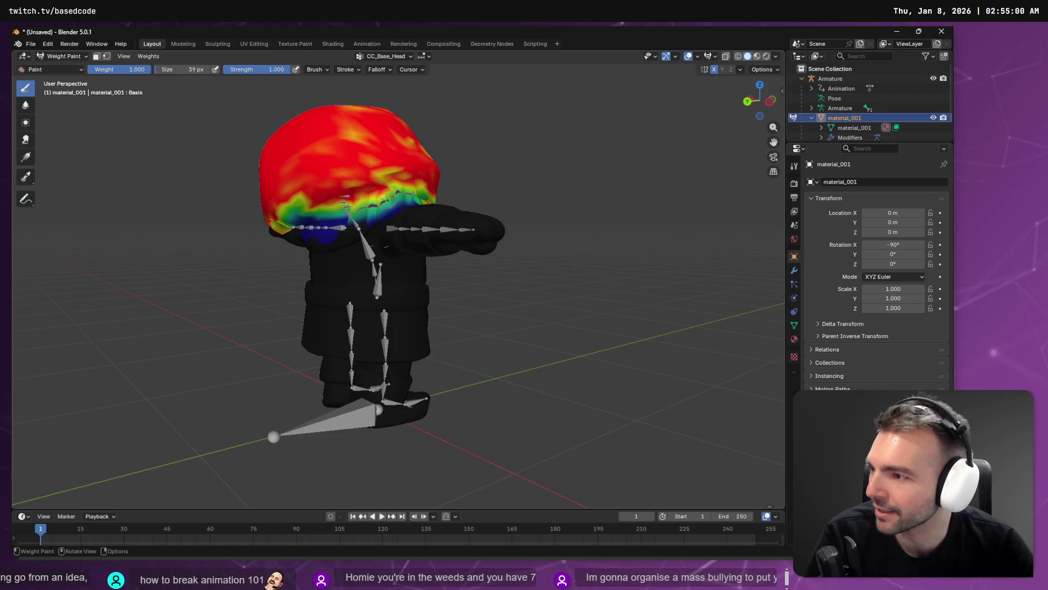
{"action": "mouse_move", "coordinate": [386, 199]}
{"action": "middle_mouse_down"}
{"action": "mouse_move", "coordinate": [362, 164]}
{"action": "mouse_move", "coordinate": [295, 207]}
{"action": "middle_mouse_up"}
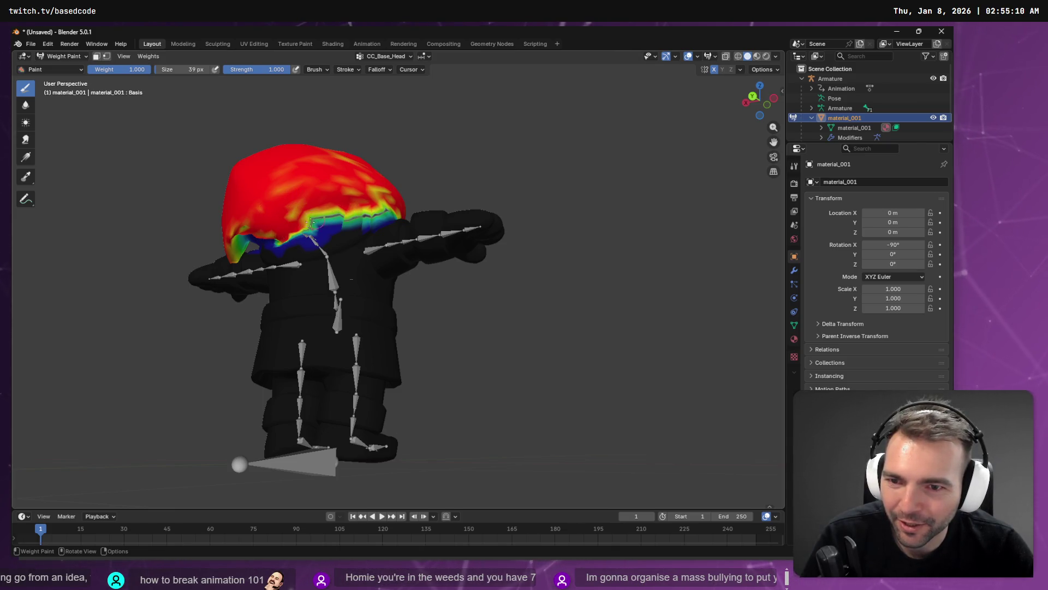
{"action": "mouse_move", "coordinate": [382, 207]}
{"action": "middle_mouse_down"}
{"action": "mouse_move", "coordinate": [404, 146]}
{"action": "mouse_move", "coordinate": [371, 238]}
{"action": "middle_mouse_up"}
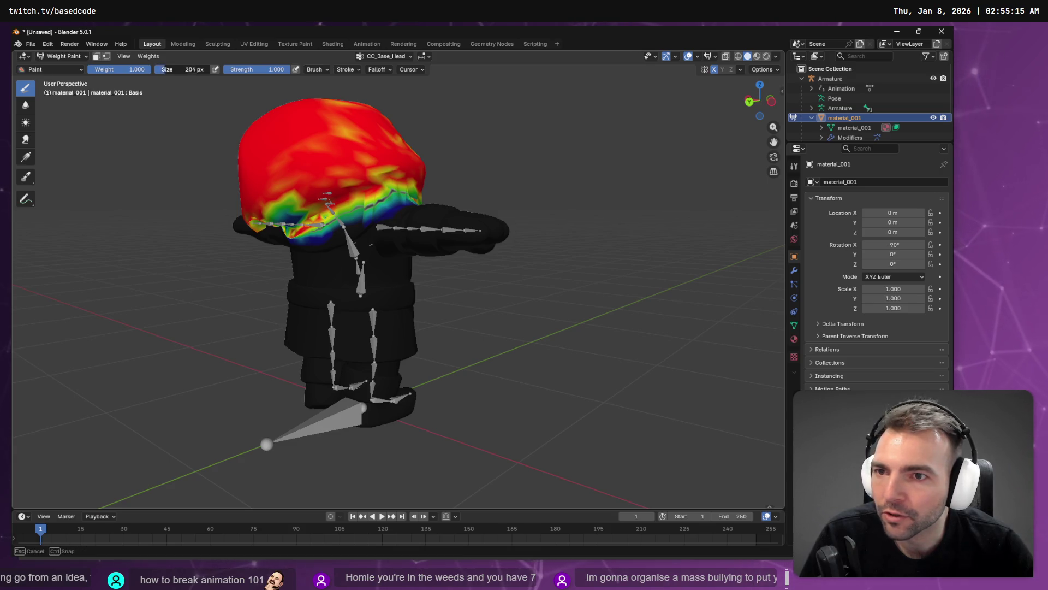
Set brush strength 0.698 and size 143 px, then paint the blue head patch red
{"action": "left_click", "coordinate": [326, 184]}
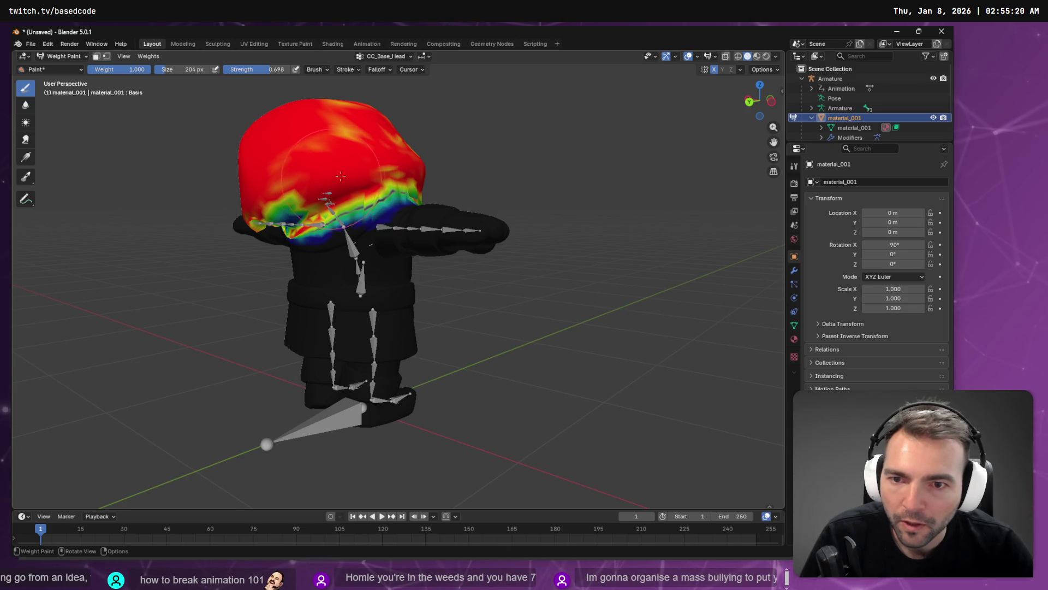
{"action": "key", "text": "f"}
{"action": "left_click", "coordinate": [358, 195]}
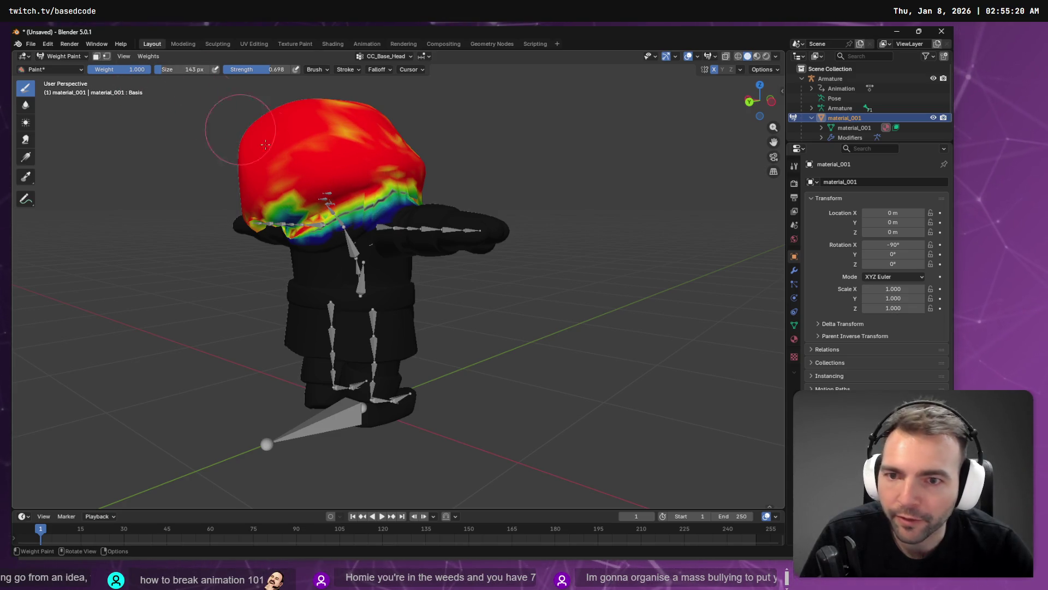
{"action": "scroll", "coordinate": [358, 195], "scroll_direction": "up", "scroll_amount": 3}
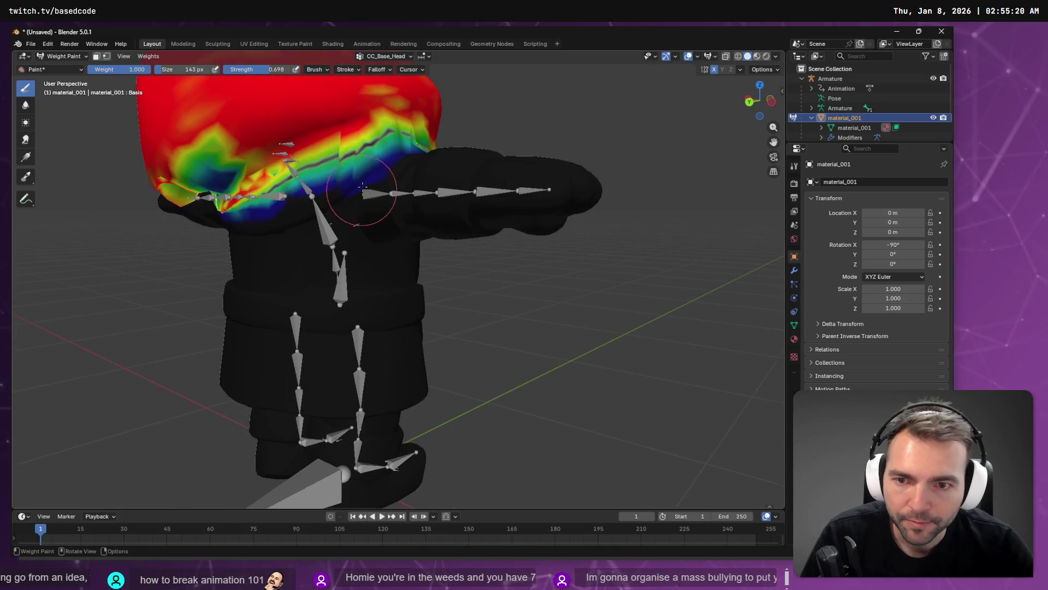
{"action": "mouse_move", "coordinate": [359, 195]}
{"action": "middle_mouse_down"}
{"action": "mouse_move", "coordinate": [464, 254]}
{"action": "mouse_move", "coordinate": [390, 271]}
{"action": "middle_mouse_up"}
{"action": "mouse_move", "coordinate": [390, 271]}
{"action": "left_mouse_down"}
{"action": "mouse_move", "coordinate": [259, 240]}
{"action": "mouse_move", "coordinate": [224, 262]}
{"action": "mouse_move", "coordinate": [255, 271]}
{"action": "left_mouse_up"}
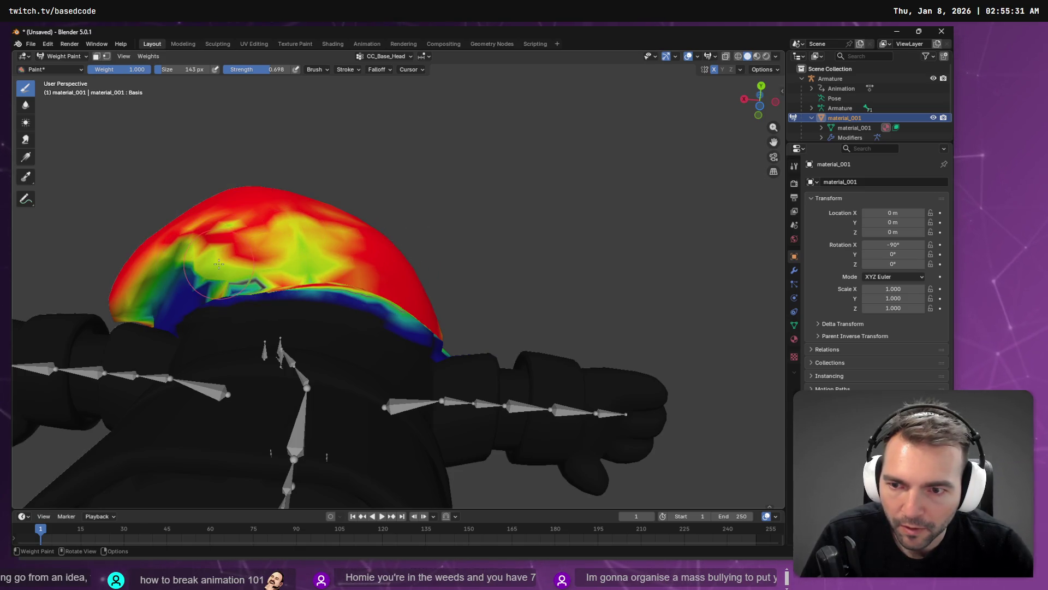
{"action": "middle_click_drag", "start_coordinate": [218, 264], "coordinate": [361, 306]}
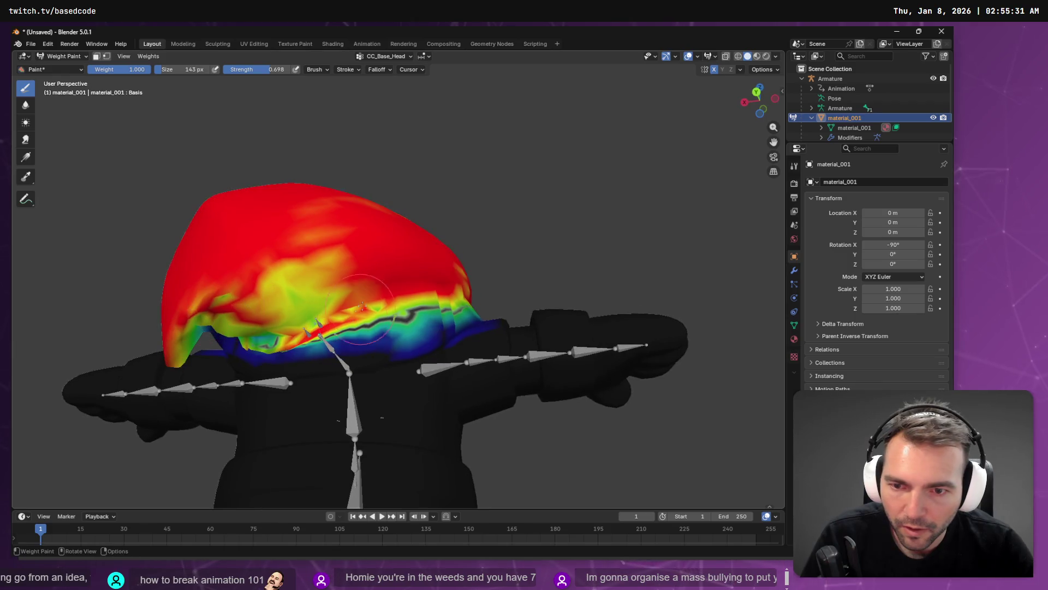
{"action": "mouse_move", "coordinate": [362, 306]}
{"action": "left_mouse_down"}
{"action": "mouse_move", "coordinate": [290, 327]}
{"action": "mouse_move", "coordinate": [404, 306]}
{"action": "left_mouse_up"}
{"action": "mouse_move", "coordinate": [404, 306]}
{"action": "middle_mouse_down"}
{"action": "mouse_move", "coordinate": [431, 290]}
{"action": "mouse_move", "coordinate": [417, 293]}
{"action": "middle_mouse_up"}
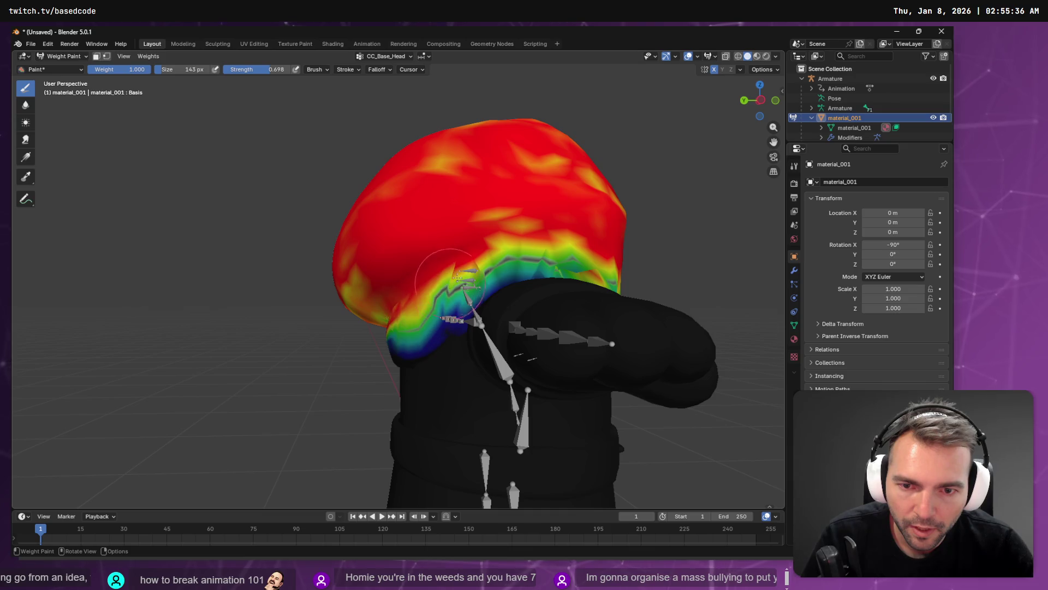
Paint the green band under the hood and the hood's lower edge toward red
{"action": "middle_click_drag", "start_coordinate": [545, 242], "coordinate": [503, 249]}
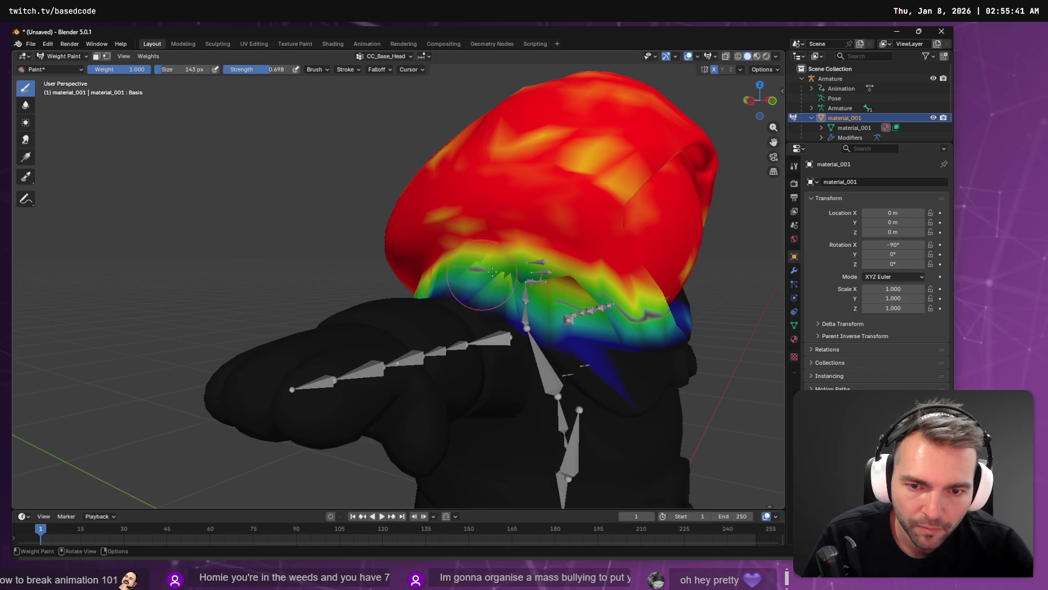
{"action": "mouse_move", "coordinate": [493, 271]}
{"action": "left_mouse_down"}
{"action": "mouse_move", "coordinate": [523, 260]}
{"action": "mouse_move", "coordinate": [515, 236]}
{"action": "left_mouse_up"}
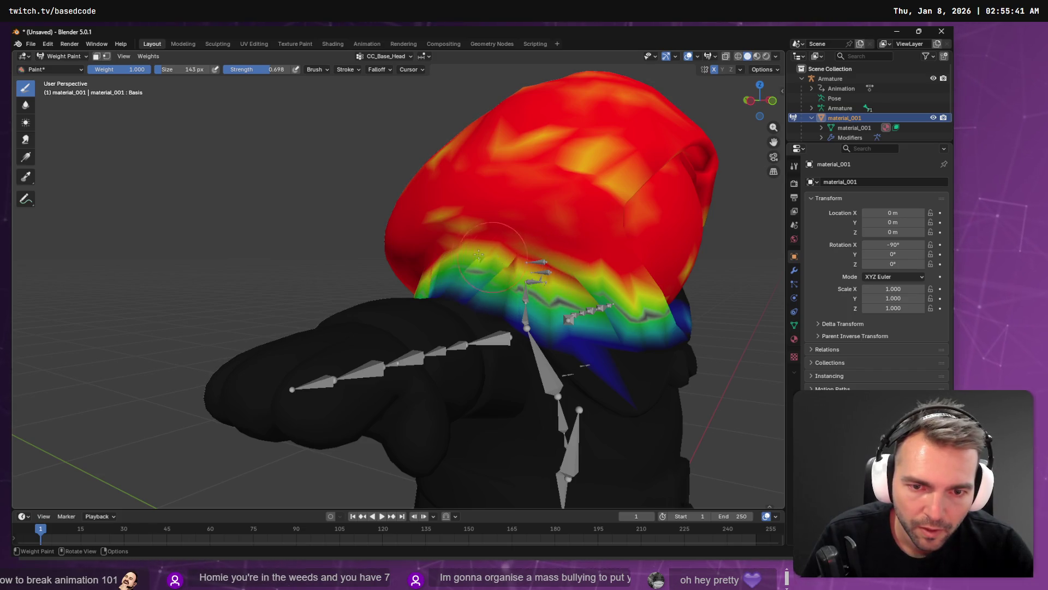
{"action": "middle_click_drag", "start_coordinate": [551, 259], "coordinate": [499, 243]}
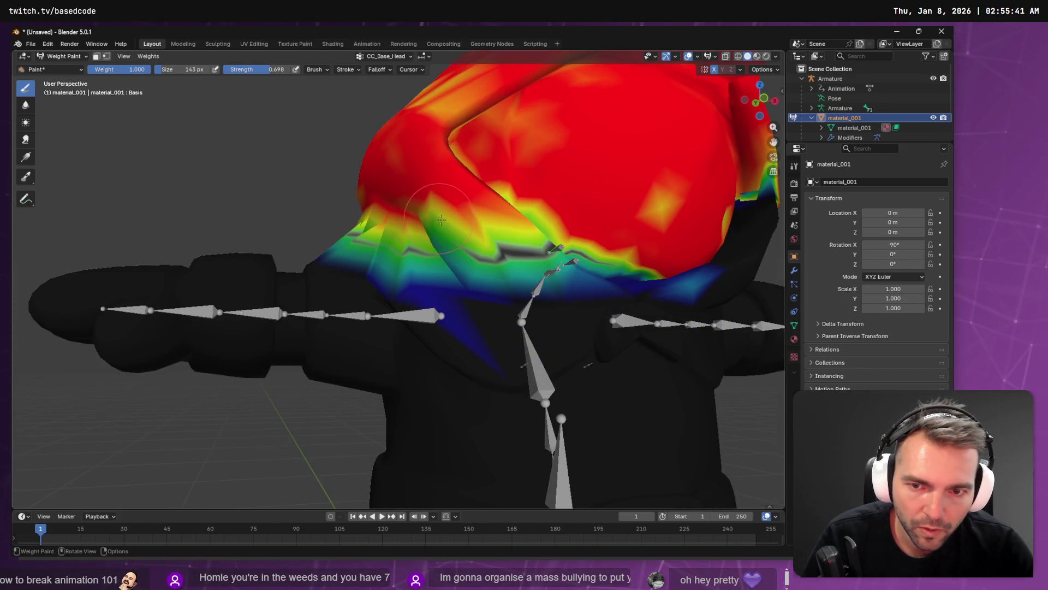
{"action": "left_click_drag", "start_coordinate": [441, 220], "coordinate": [430, 216]}
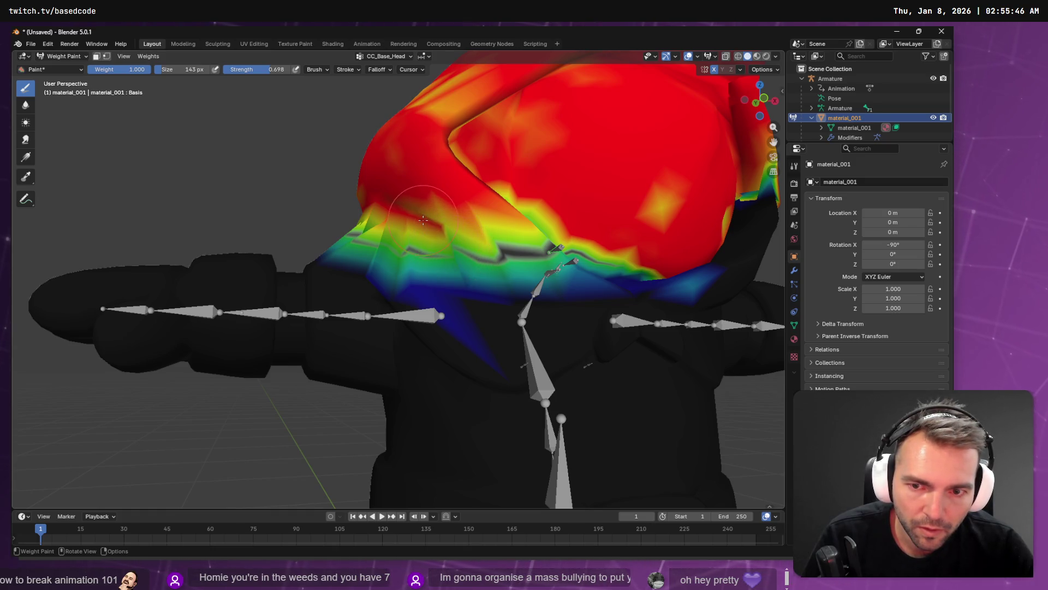
{"action": "mouse_move", "coordinate": [423, 220]}
{"action": "middle_mouse_down"}
{"action": "mouse_move", "coordinate": [404, 245]}
{"action": "mouse_move", "coordinate": [421, 281]}
{"action": "middle_mouse_up"}
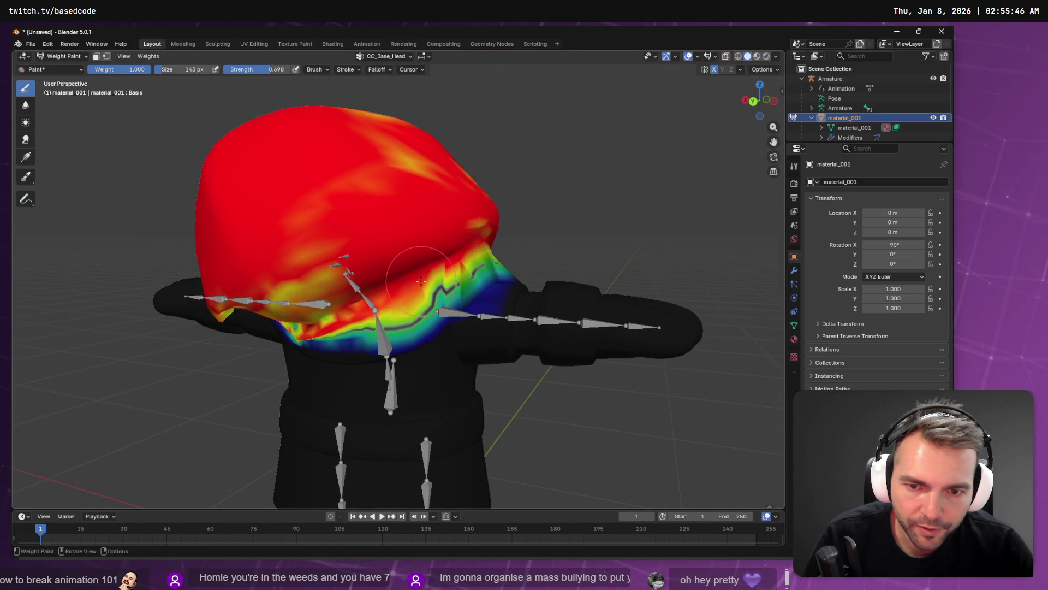
{"action": "left_click_drag", "start_coordinate": [421, 281], "coordinate": [394, 293]}
{"action": "middle_click_drag", "start_coordinate": [388, 277], "coordinate": [393, 265]}
{"action": "scroll", "coordinate": [394, 263], "scroll_direction": "up", "scroll_amount": 2}
{"action": "mouse_move", "coordinate": [395, 263]}
{"action": "left_mouse_down"}
{"action": "mouse_move", "coordinate": [218, 276]}
{"action": "mouse_move", "coordinate": [251, 259]}
{"action": "mouse_move", "coordinate": [197, 246]}
{"action": "left_mouse_up"}
{"action": "mouse_move", "coordinate": [197, 246]}
{"action": "middle_mouse_down"}
{"action": "mouse_move", "coordinate": [281, 254]}
{"action": "mouse_move", "coordinate": [269, 158]}
{"action": "middle_mouse_up"}
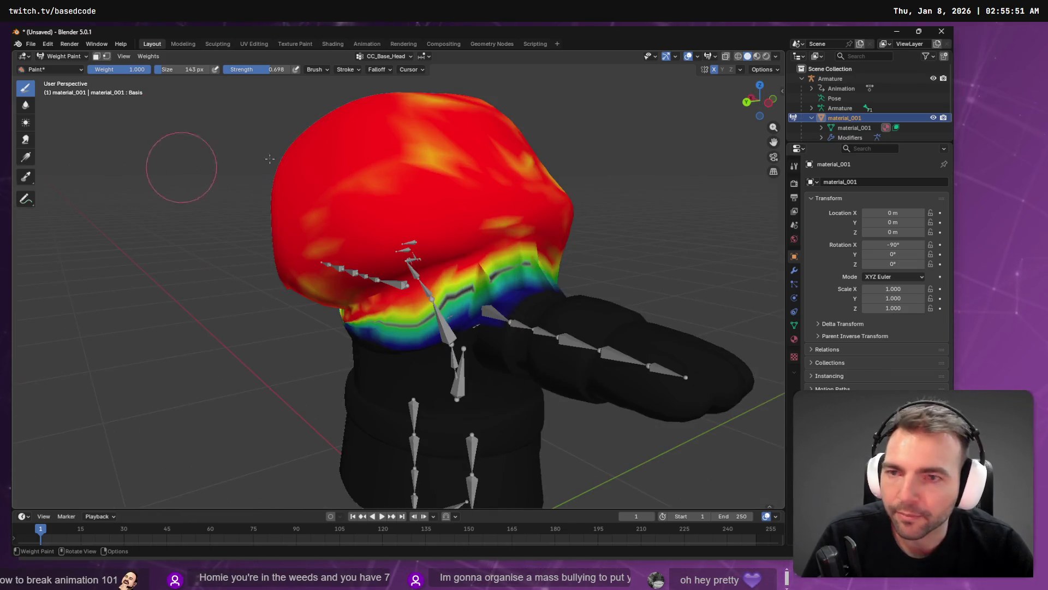
Put the armature in Pose Mode and circle-select the neck bone
{"action": "left_click", "coordinate": [839, 93]}
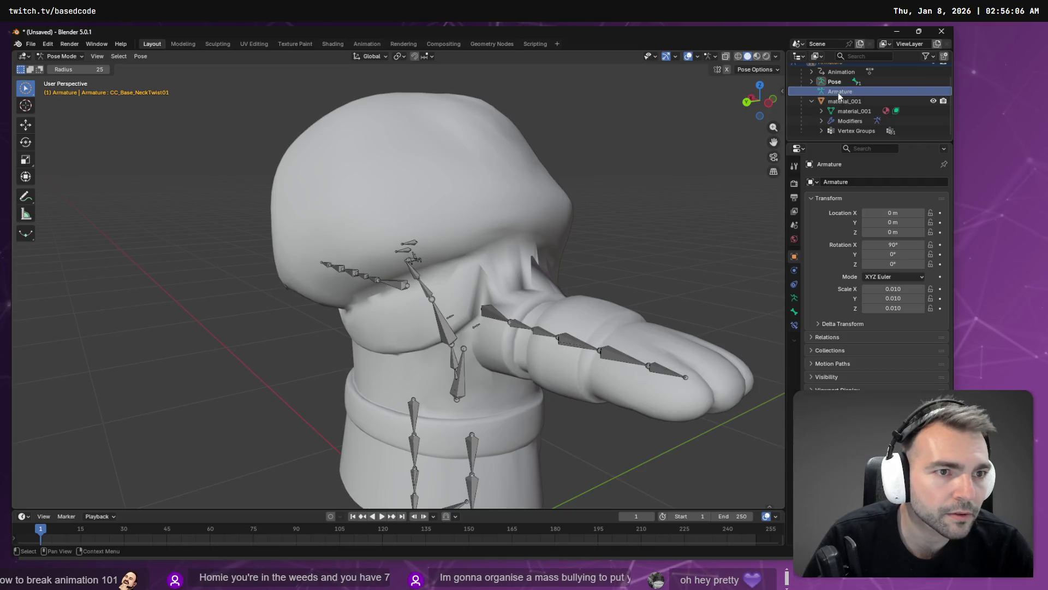
{"action": "left_click", "coordinate": [835, 83]}
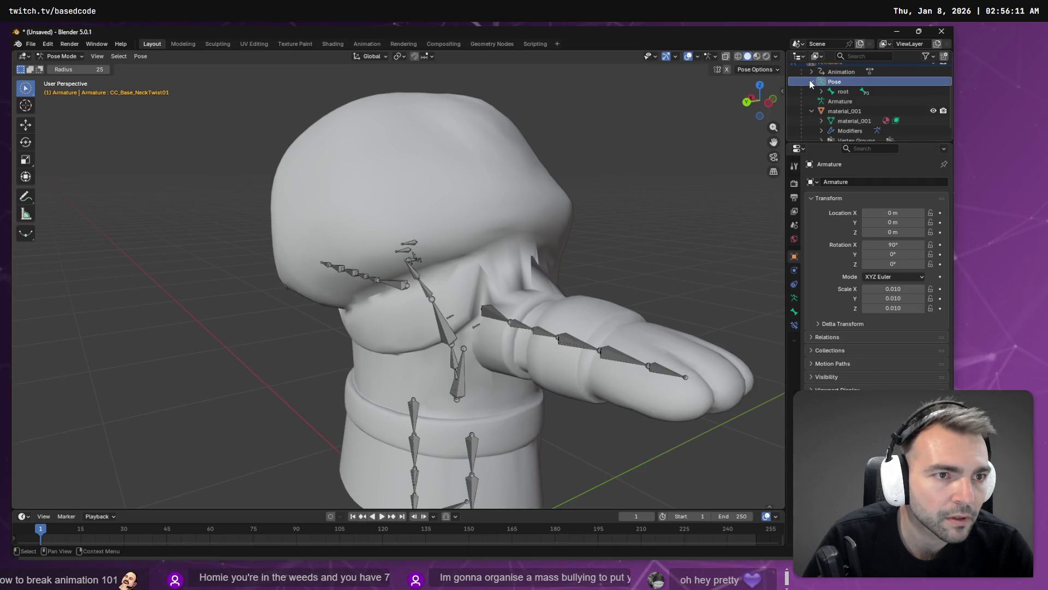
{"action": "key", "text": "c"}
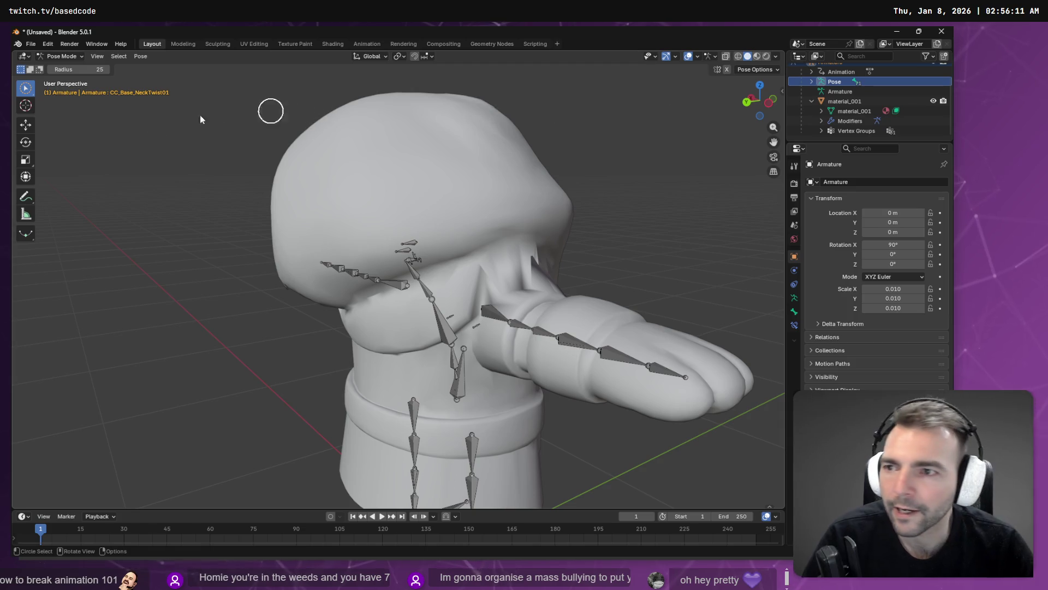
{"action": "left_click", "coordinate": [60, 56]}
{"action": "left_click", "coordinate": [66, 90]}
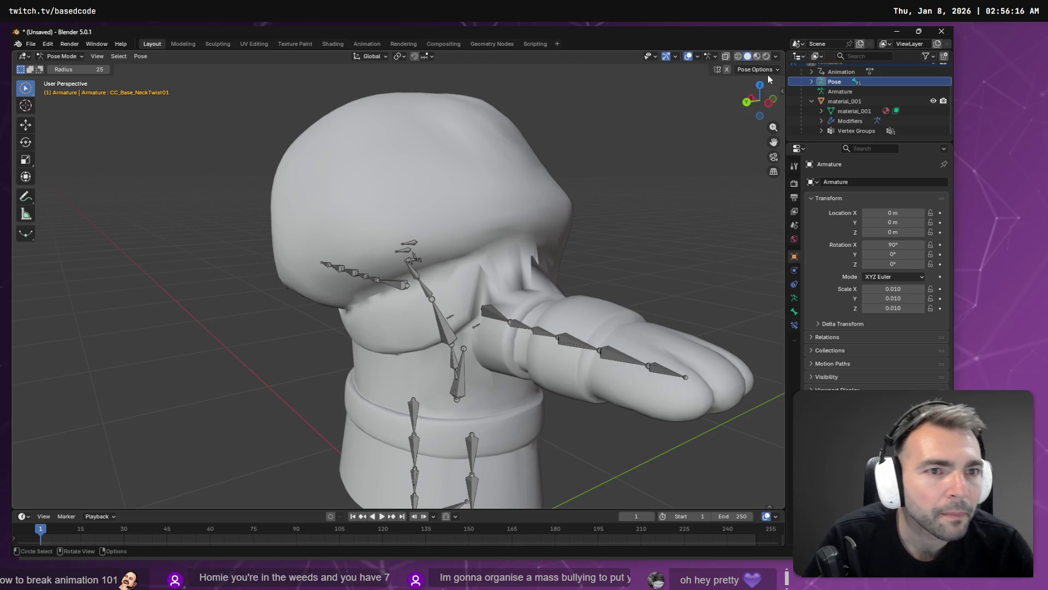
{"action": "left_click", "coordinate": [847, 102]}
{"action": "left_click", "coordinate": [840, 91]}
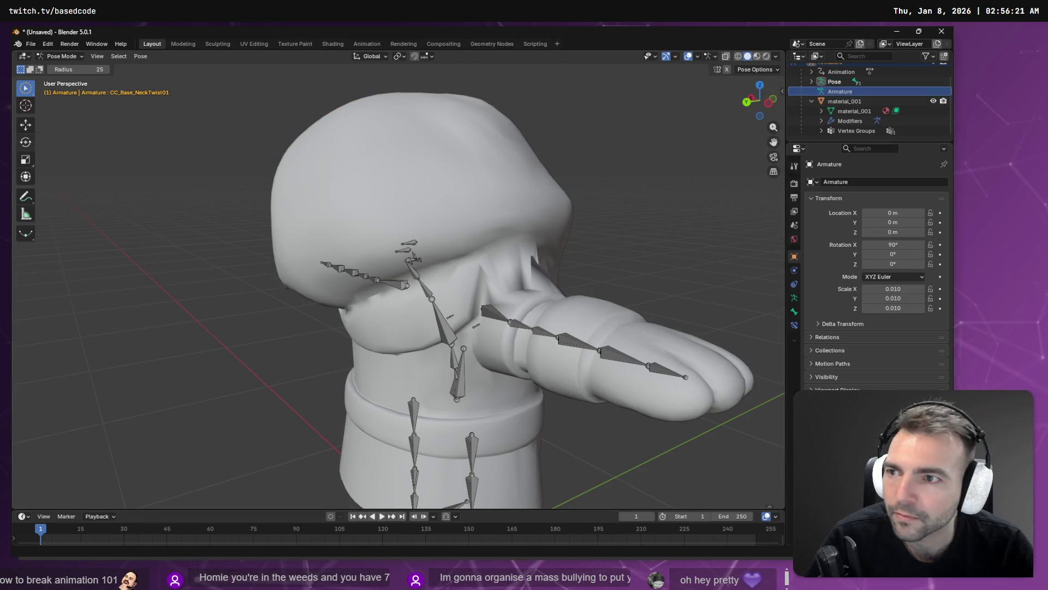
{"action": "left_click_drag", "start_coordinate": [442, 240], "coordinate": [425, 285]}
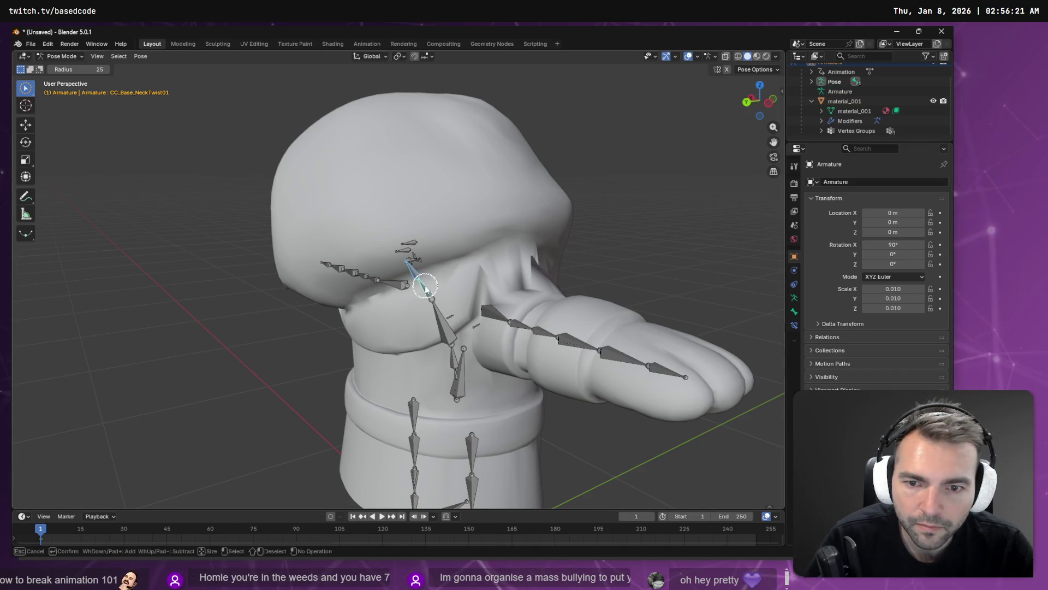
Rotate the neck bone to see the hood bend sideways
{"action": "mouse_move", "coordinate": [608, 255]}
{"action": "middle_mouse_down"}
{"action": "mouse_move", "coordinate": [552, 265]}
{"action": "mouse_move", "coordinate": [578, 317]}
{"action": "mouse_move", "coordinate": [524, 290]}
{"action": "mouse_move", "coordinate": [510, 294]}
{"action": "middle_mouse_up"}
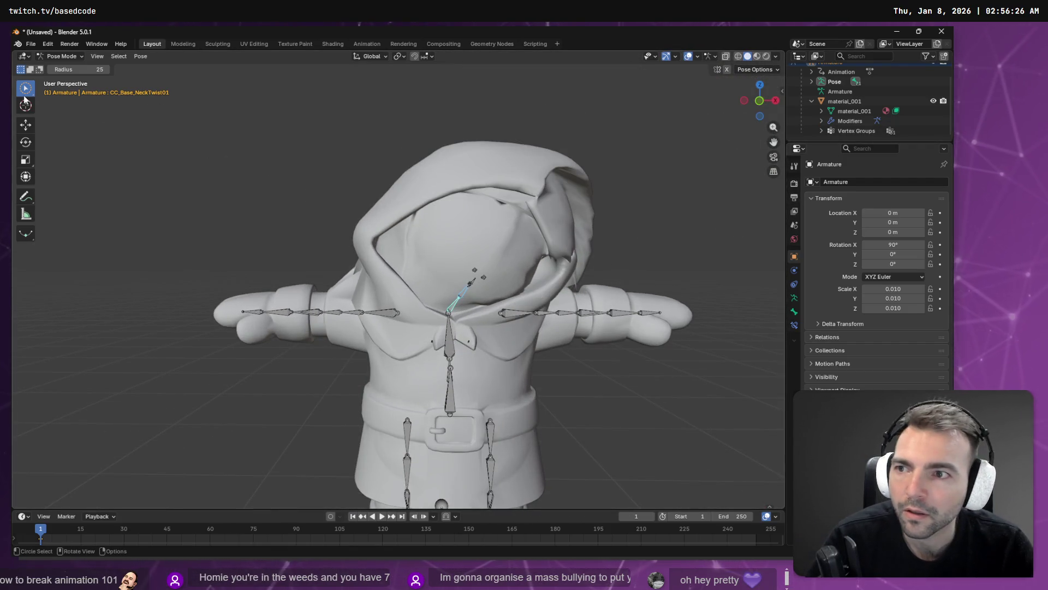
{"action": "left_click", "coordinate": [26, 143]}
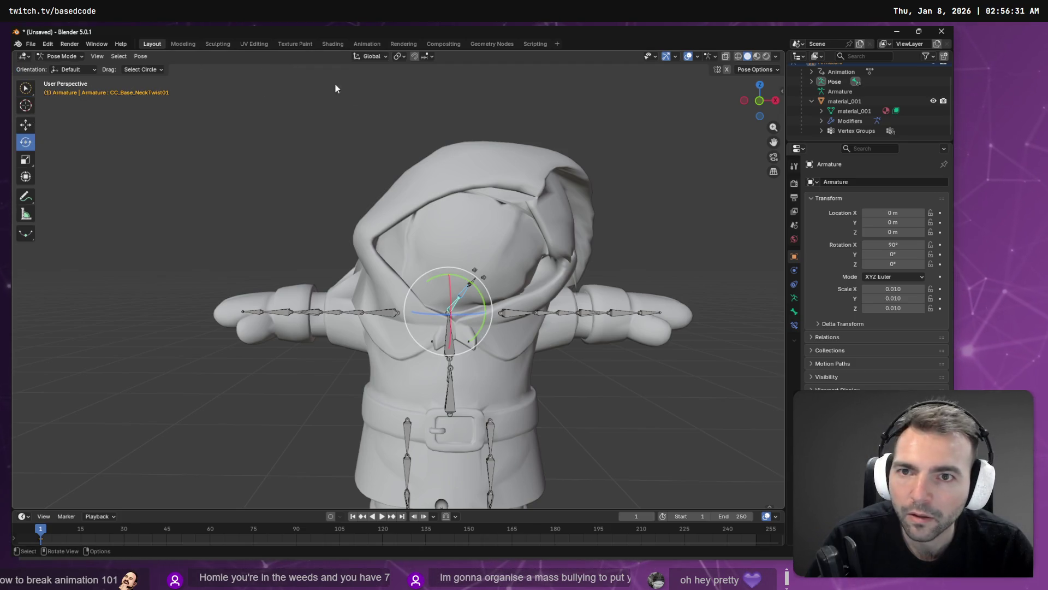
{"action": "left_click_drag", "start_coordinate": [468, 281], "coordinate": [386, 274]}
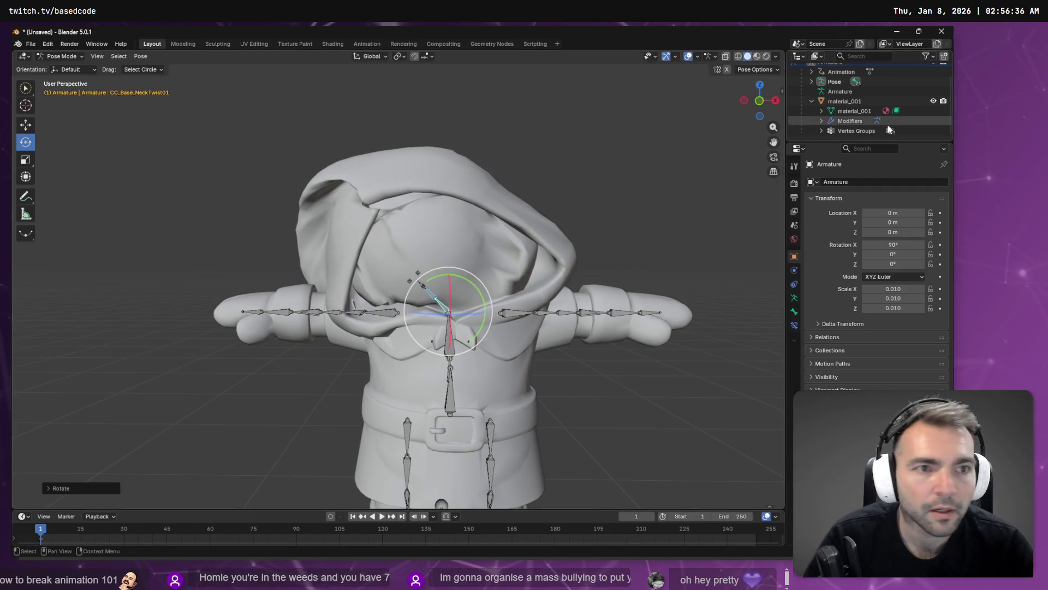
Select the character mesh and return to Object Mode
{"action": "left_click", "coordinate": [851, 101]}
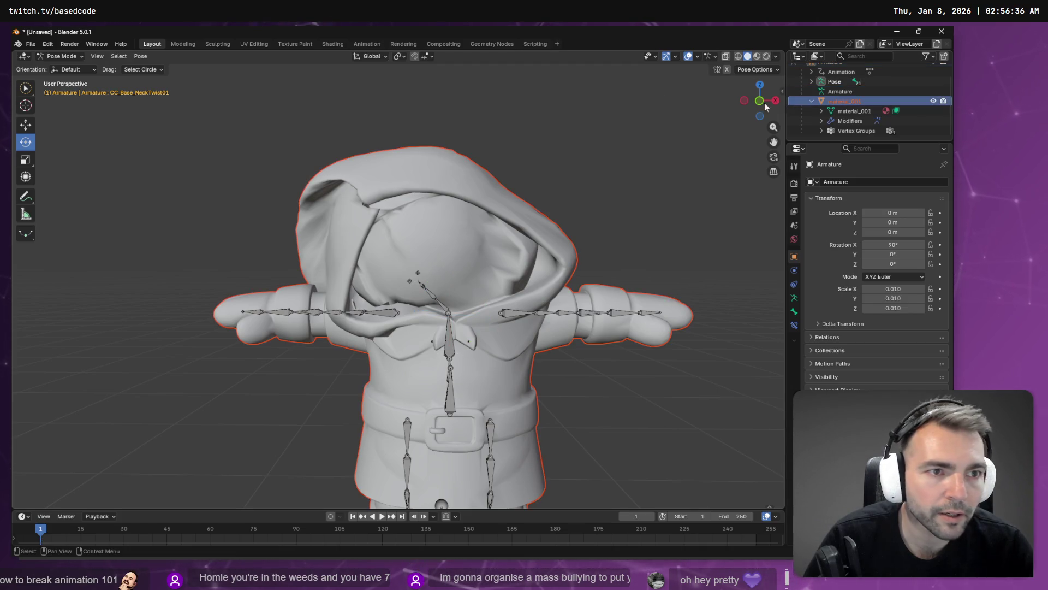
{"action": "left_click", "coordinate": [73, 69]}
{"action": "left_click", "coordinate": [54, 56]}
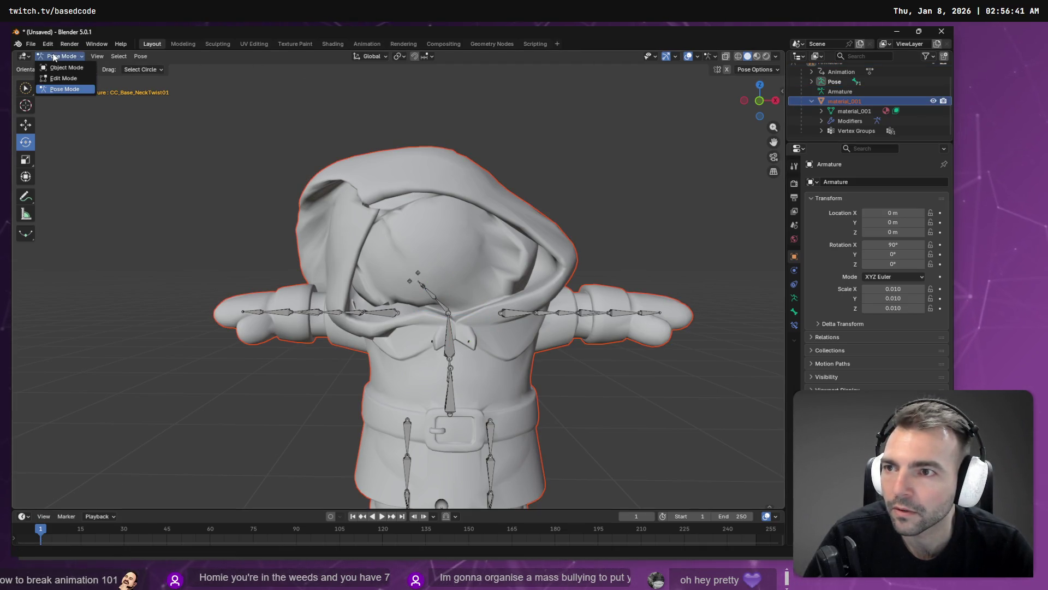
{"action": "left_click", "coordinate": [66, 67]}
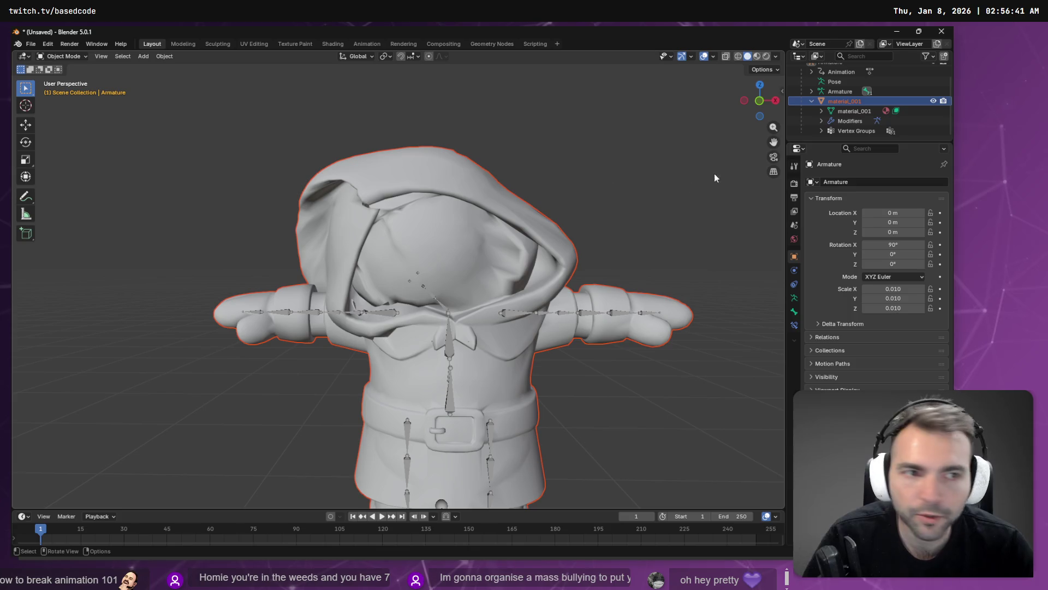
Put material_001 in Weight Paint mode and paint full head weight onto the hood's side
{"action": "left_click", "coordinate": [854, 111]}
{"action": "left_click", "coordinate": [76, 56]}
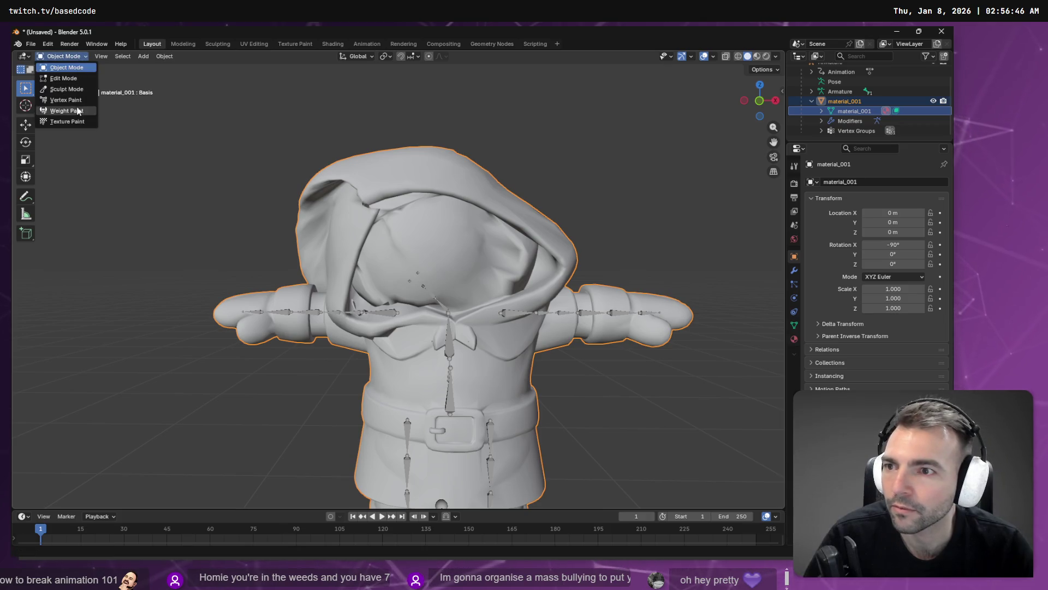
{"action": "left_click", "coordinate": [60, 112]}
{"action": "middle_click_drag", "start_coordinate": [595, 211], "coordinate": [492, 230]}
{"action": "mouse_move", "coordinate": [486, 226]}
{"action": "left_mouse_down"}
{"action": "mouse_move", "coordinate": [480, 257]}
{"action": "mouse_move", "coordinate": [513, 262]}
{"action": "mouse_move", "coordinate": [486, 278]}
{"action": "mouse_move", "coordinate": [462, 267]}
{"action": "left_mouse_up"}
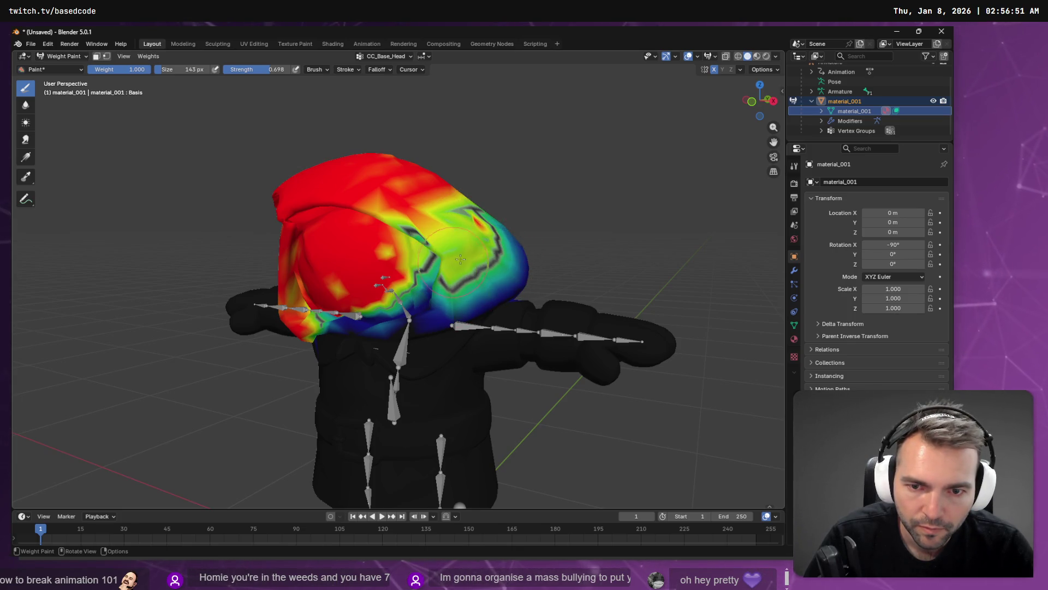
{"action": "mouse_move", "coordinate": [407, 205]}
{"action": "left_mouse_down"}
{"action": "mouse_move", "coordinate": [486, 253]}
{"action": "mouse_move", "coordinate": [456, 232]}
{"action": "mouse_move", "coordinate": [445, 207]}
{"action": "left_mouse_up"}
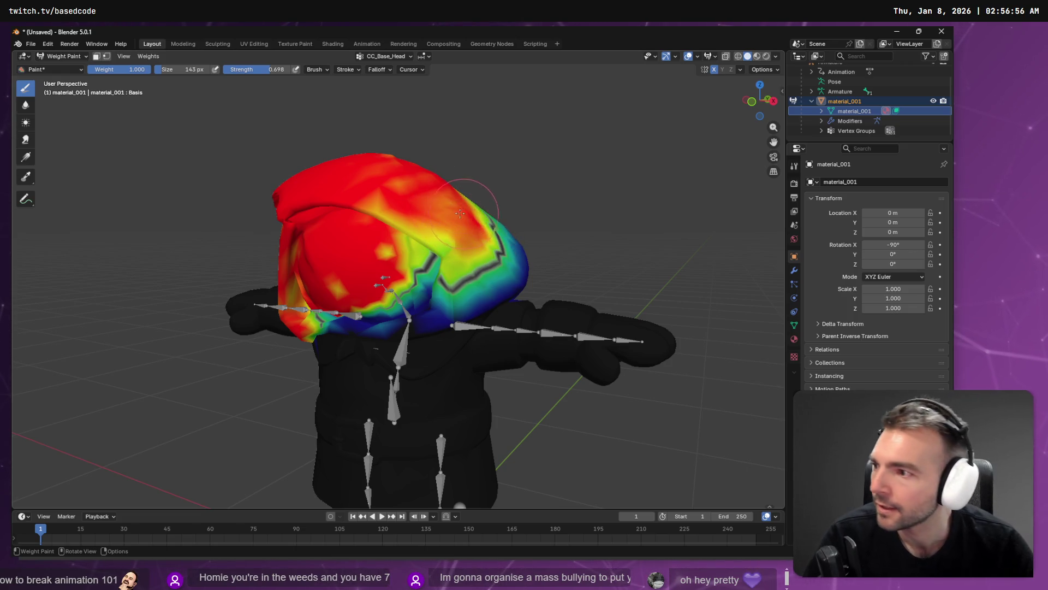
Paint the lower head, sides and top of the head to full red weight
{"action": "middle_click_drag", "start_coordinate": [445, 212], "coordinate": [283, 257]}
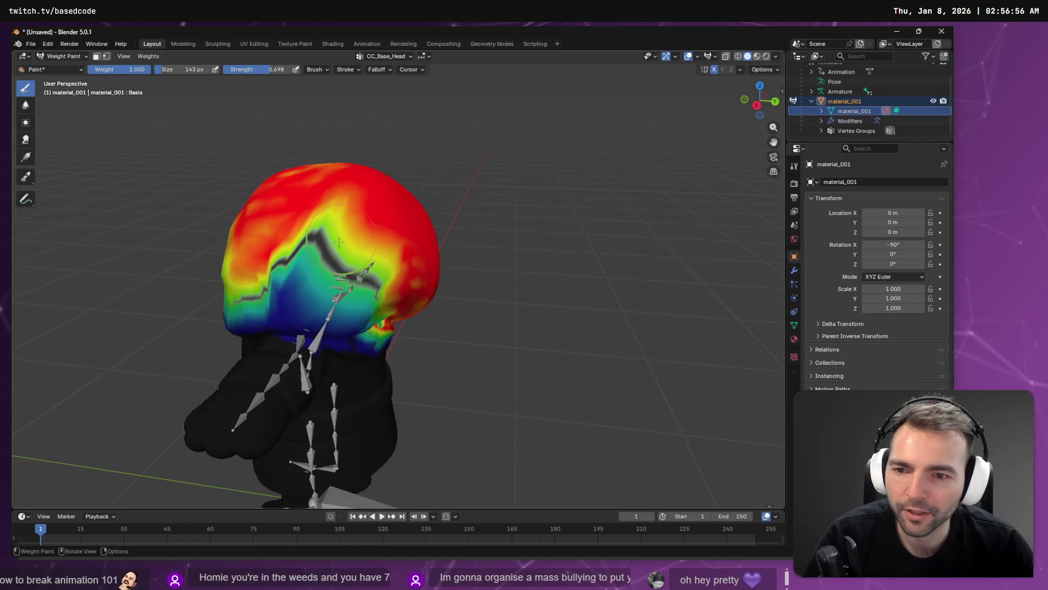
{"action": "mouse_move", "coordinate": [276, 261]}
{"action": "left_mouse_down"}
{"action": "mouse_move", "coordinate": [306, 262]}
{"action": "mouse_move", "coordinate": [350, 235]}
{"action": "mouse_move", "coordinate": [284, 240]}
{"action": "mouse_move", "coordinate": [268, 295]}
{"action": "mouse_move", "coordinate": [283, 278]}
{"action": "left_mouse_up"}
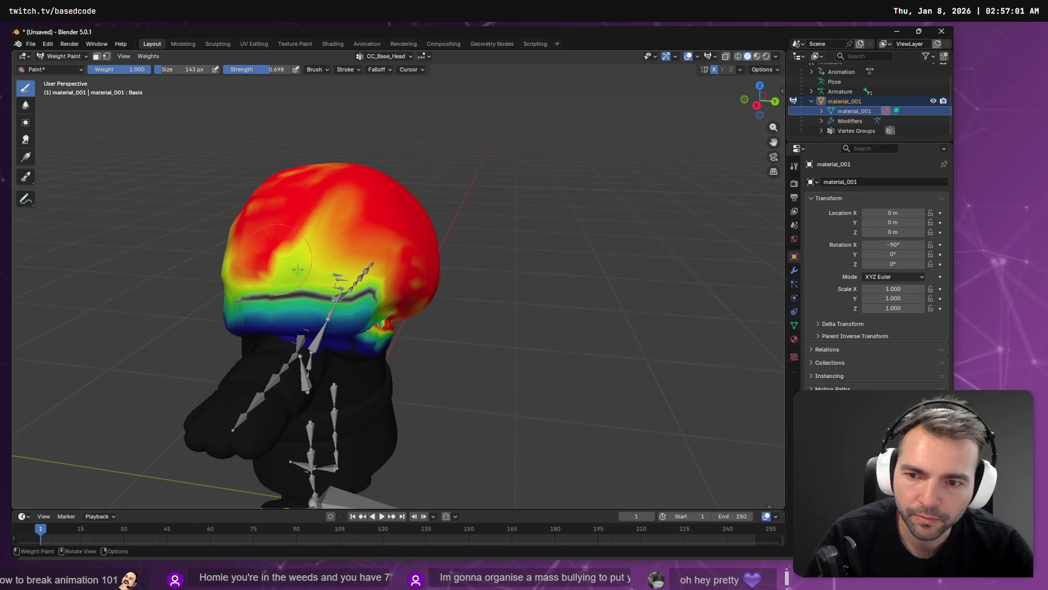
{"action": "middle_click_drag", "start_coordinate": [297, 268], "coordinate": [382, 268]}
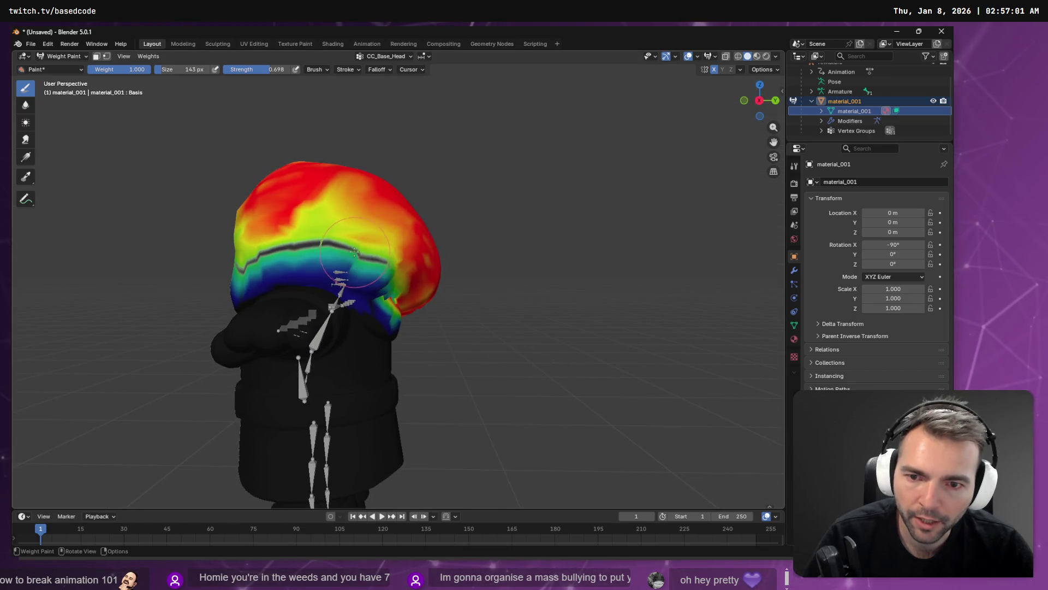
{"action": "left_click_drag", "start_coordinate": [397, 275], "coordinate": [304, 251]}
{"action": "middle_click_drag", "start_coordinate": [260, 252], "coordinate": [469, 239]}
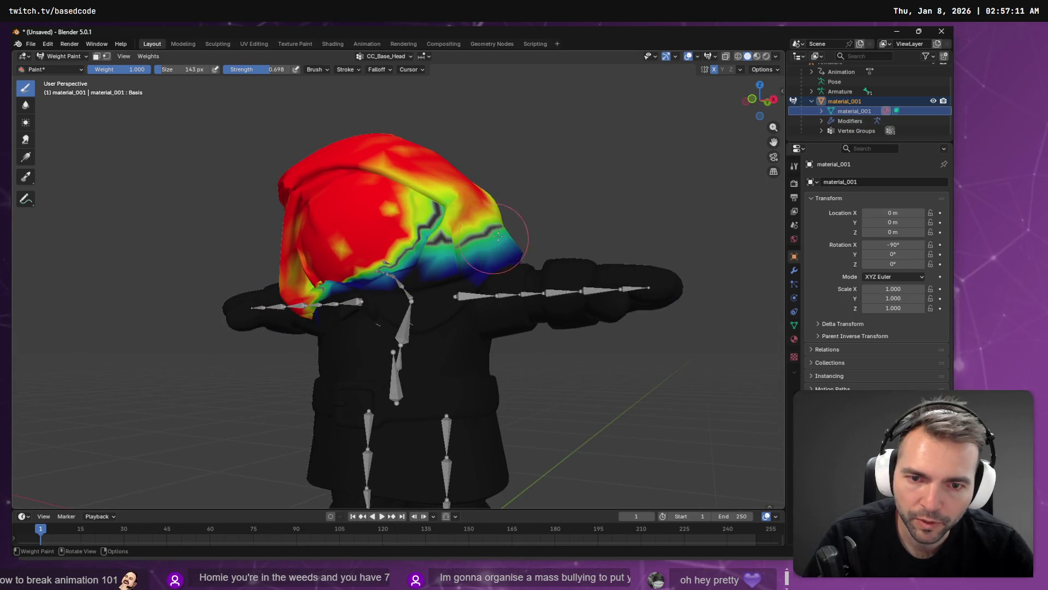
{"action": "middle_click_drag", "start_coordinate": [549, 220], "coordinate": [426, 238]}
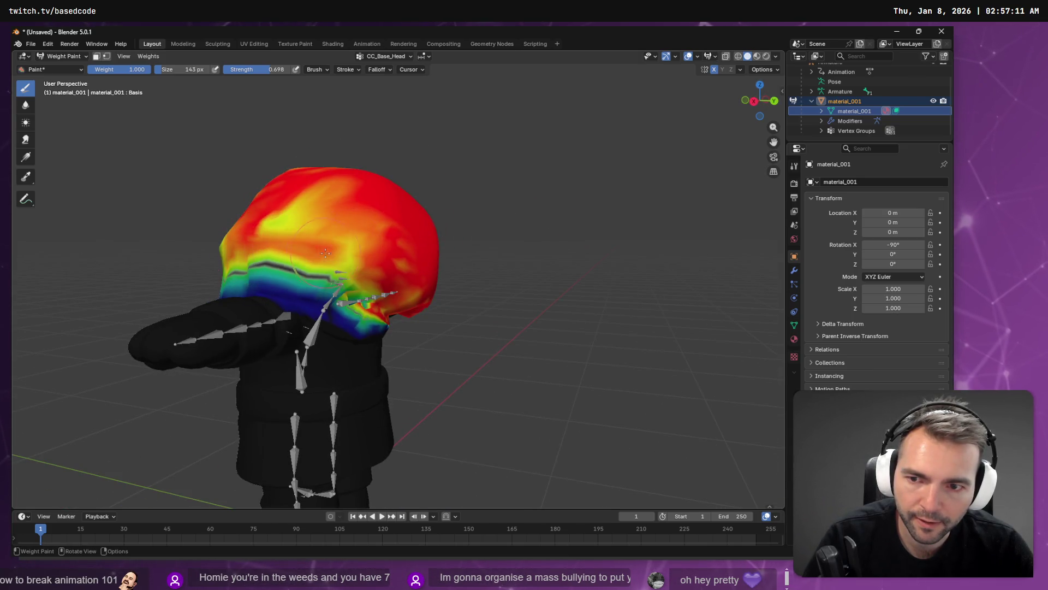
{"action": "mouse_move", "coordinate": [351, 263]}
{"action": "middle_mouse_down"}
{"action": "mouse_move", "coordinate": [310, 232]}
{"action": "mouse_move", "coordinate": [285, 298]}
{"action": "mouse_move", "coordinate": [263, 283]}
{"action": "mouse_move", "coordinate": [260, 256]}
{"action": "mouse_move", "coordinate": [272, 284]}
{"action": "mouse_move", "coordinate": [323, 271]}
{"action": "middle_mouse_up"}
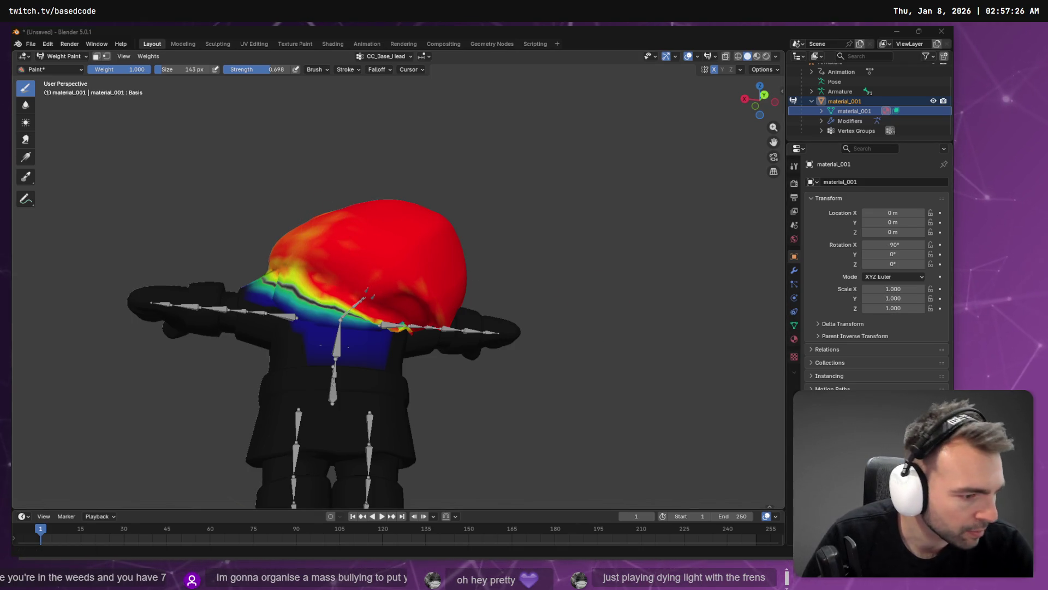
{"action": "middle_click_drag", "start_coordinate": [367, 289], "coordinate": [344, 237]}
{"action": "mouse_move", "coordinate": [343, 237]}
{"action": "left_mouse_down"}
{"action": "mouse_move", "coordinate": [322, 214]}
{"action": "mouse_move", "coordinate": [366, 188]}
{"action": "mouse_move", "coordinate": [301, 240]}
{"action": "mouse_move", "coordinate": [324, 235]}
{"action": "left_mouse_up"}
{"action": "middle_click_drag", "start_coordinate": [324, 235], "coordinate": [363, 254]}
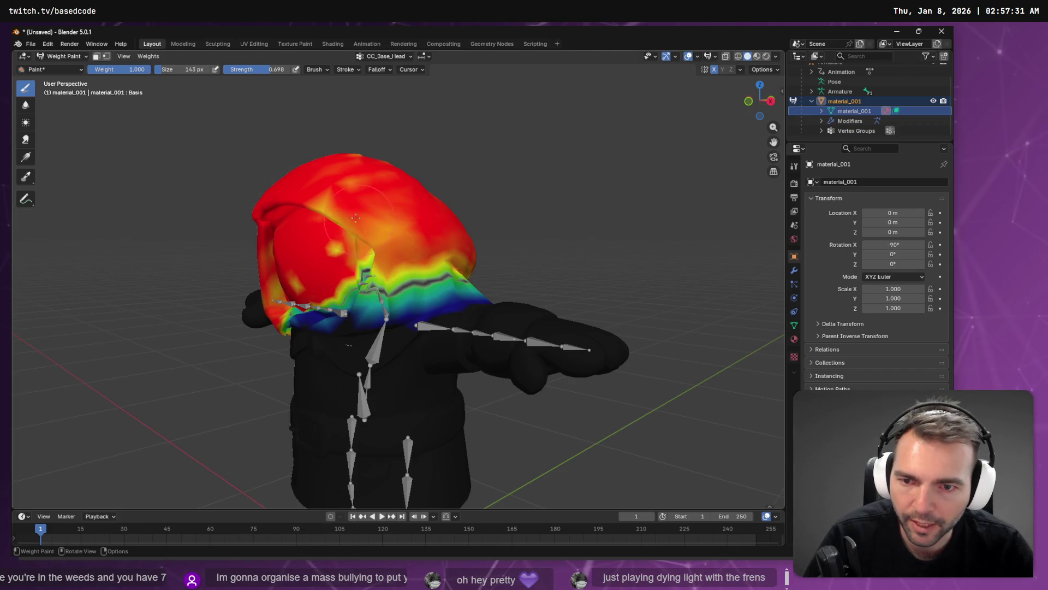
{"action": "left_click_drag", "start_coordinate": [358, 219], "coordinate": [306, 203]}
{"action": "left_click_drag", "start_coordinate": [352, 281], "coordinate": [338, 267]}
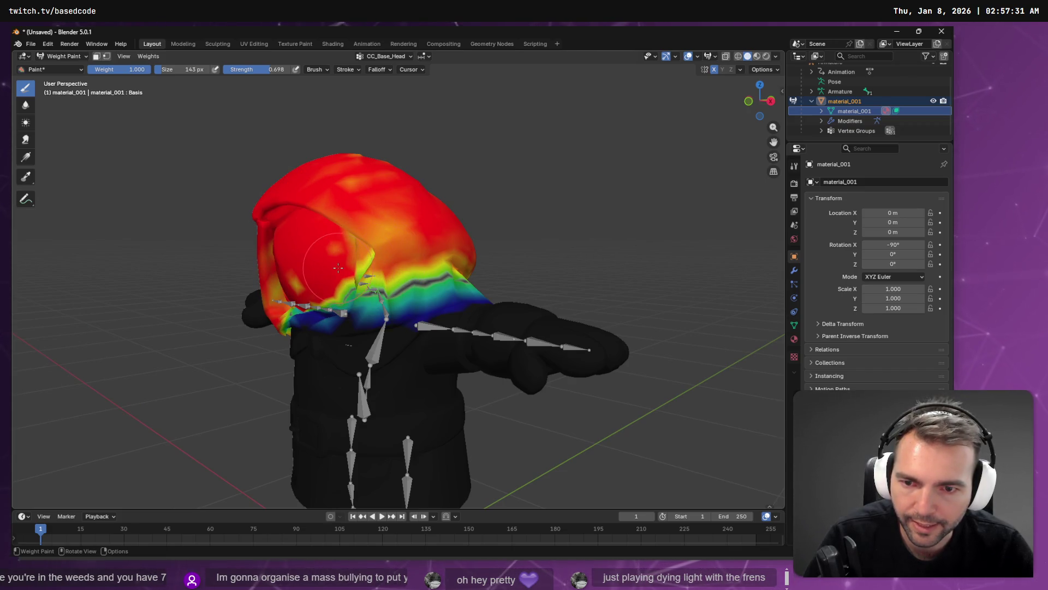
Raise the weights on the head's right side, then zoom out to check the whole character
{"action": "middle_click_drag", "start_coordinate": [365, 254], "coordinate": [426, 241]}
{"action": "mouse_move", "coordinate": [502, 238]}
{"action": "middle_mouse_down"}
{"action": "mouse_move", "coordinate": [491, 232]}
{"action": "mouse_move", "coordinate": [503, 226]}
{"action": "middle_mouse_up"}
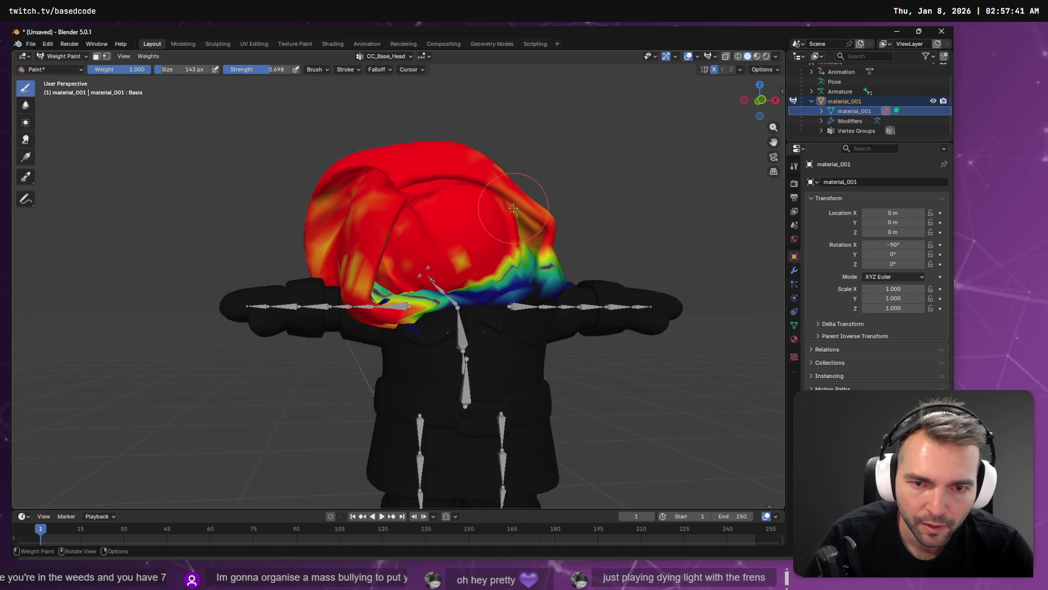
{"action": "left_click_drag", "start_coordinate": [525, 257], "coordinate": [506, 272]}
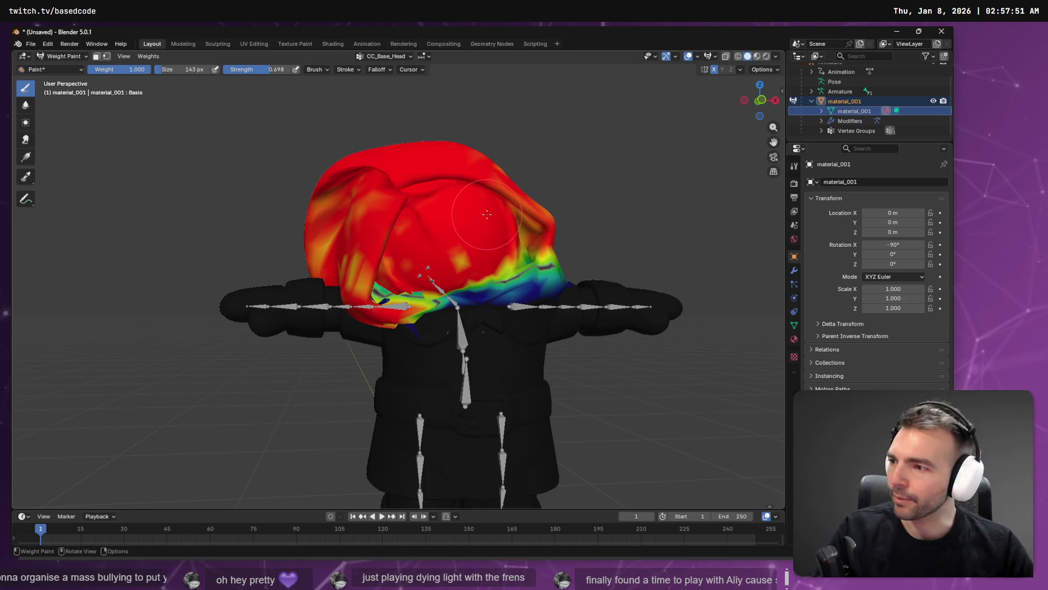
{"action": "middle_click_drag", "start_coordinate": [459, 218], "coordinate": [440, 266]}
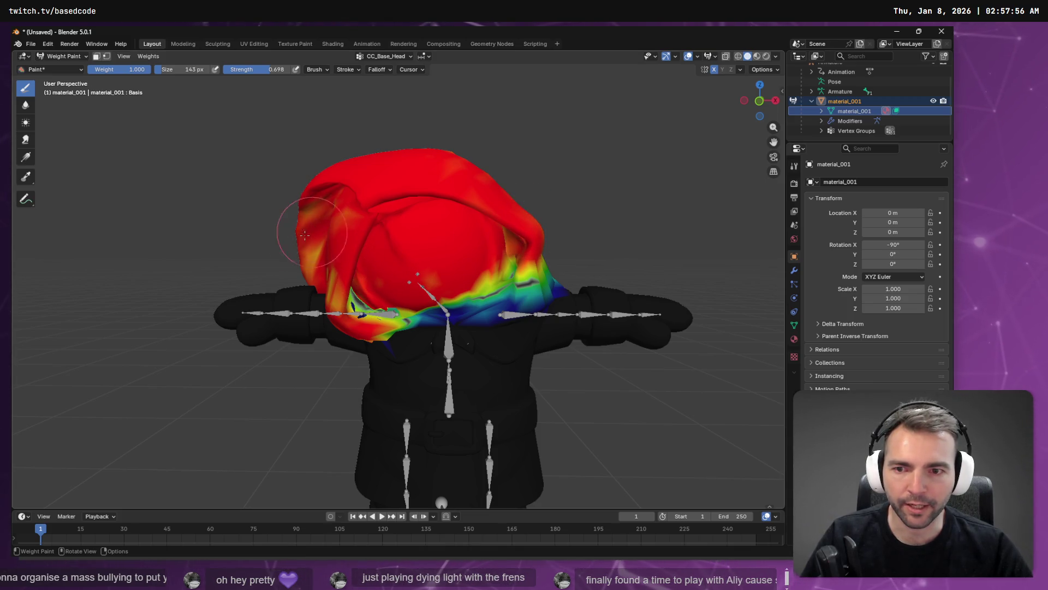
{"action": "mouse_move", "coordinate": [393, 216]}
{"action": "middle_mouse_down"}
{"action": "mouse_move", "coordinate": [456, 191]}
{"action": "mouse_move", "coordinate": [523, 225]}
{"action": "middle_mouse_up"}
{"action": "middle_click_drag", "start_coordinate": [378, 212], "coordinate": [409, 219]}
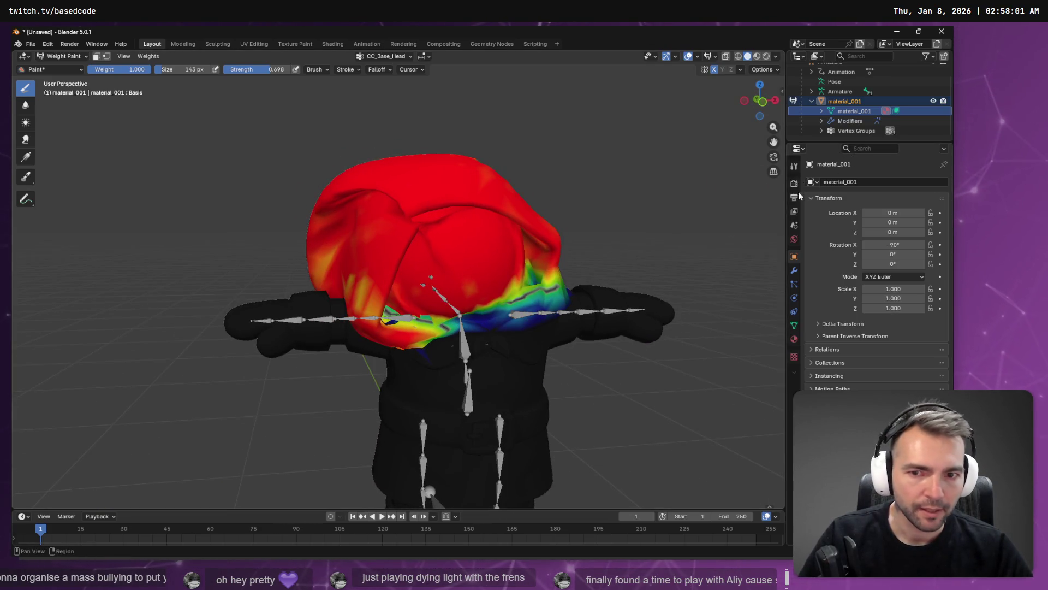
{"action": "scroll", "coordinate": [673, 215], "scroll_direction": "down", "scroll_amount": 5}
{"action": "mouse_move", "coordinate": [674, 215]}
{"action": "middle_mouse_down"}
{"action": "mouse_move", "coordinate": [504, 222]}
{"action": "mouse_move", "coordinate": [650, 243]}
{"action": "mouse_move", "coordinate": [662, 218]}
{"action": "mouse_move", "coordinate": [496, 228]}
{"action": "middle_mouse_up"}
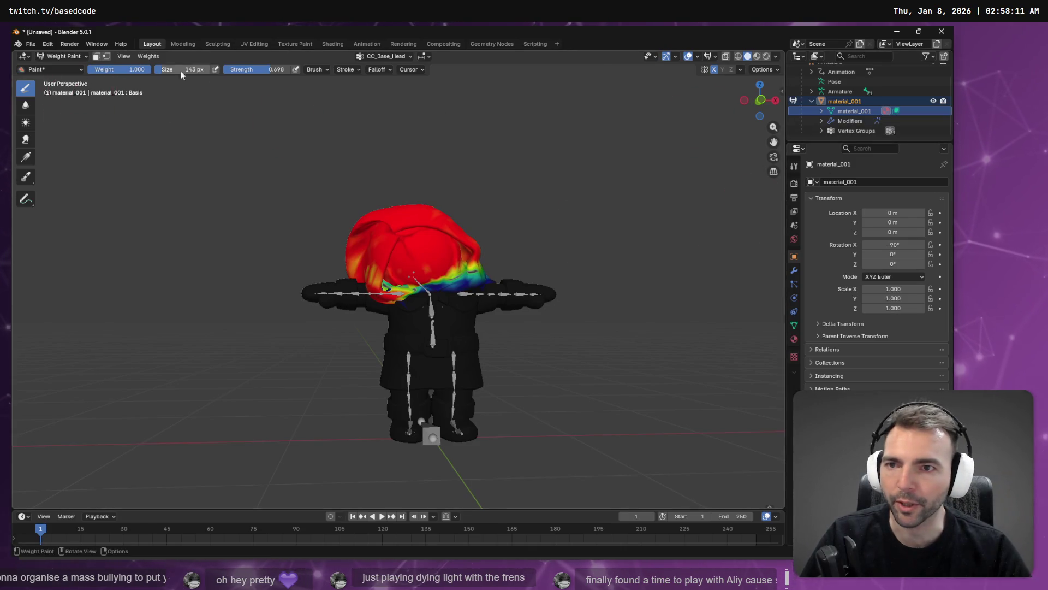
{"action": "left_click", "coordinate": [389, 58]}
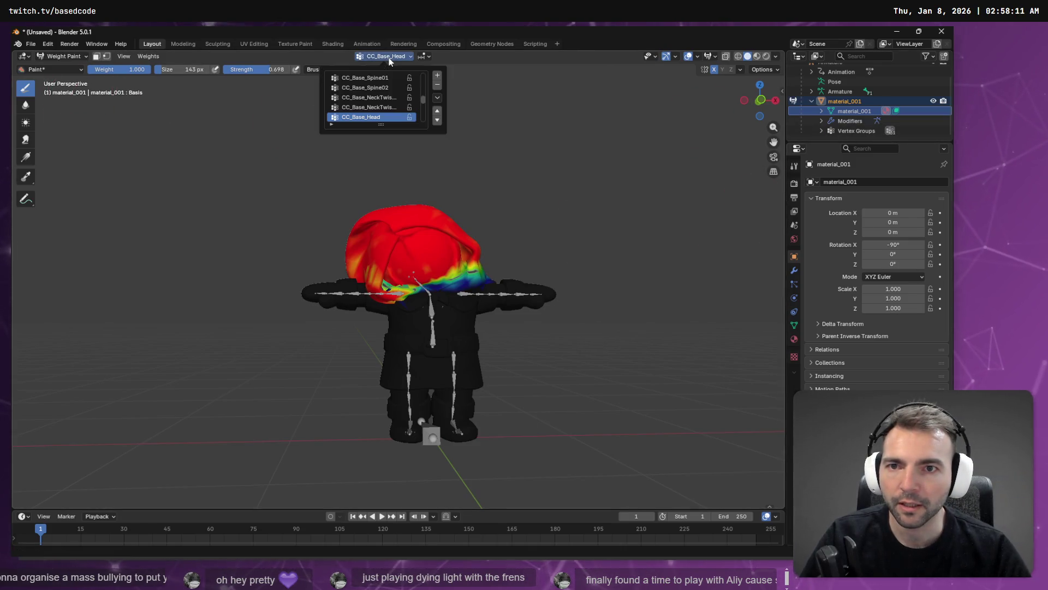
Cycle through neck twist, CC_Base_Head, L_Clavicle and forearm groups, landing on CC_Base_Spine02
{"action": "left_click", "coordinate": [381, 107]}
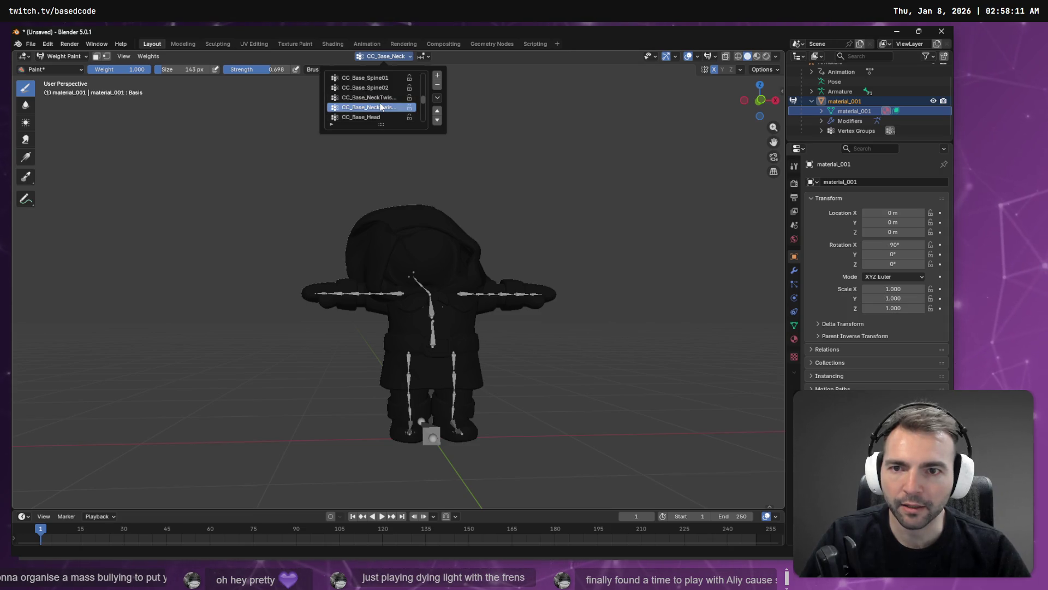
{"action": "left_click", "coordinate": [377, 117]}
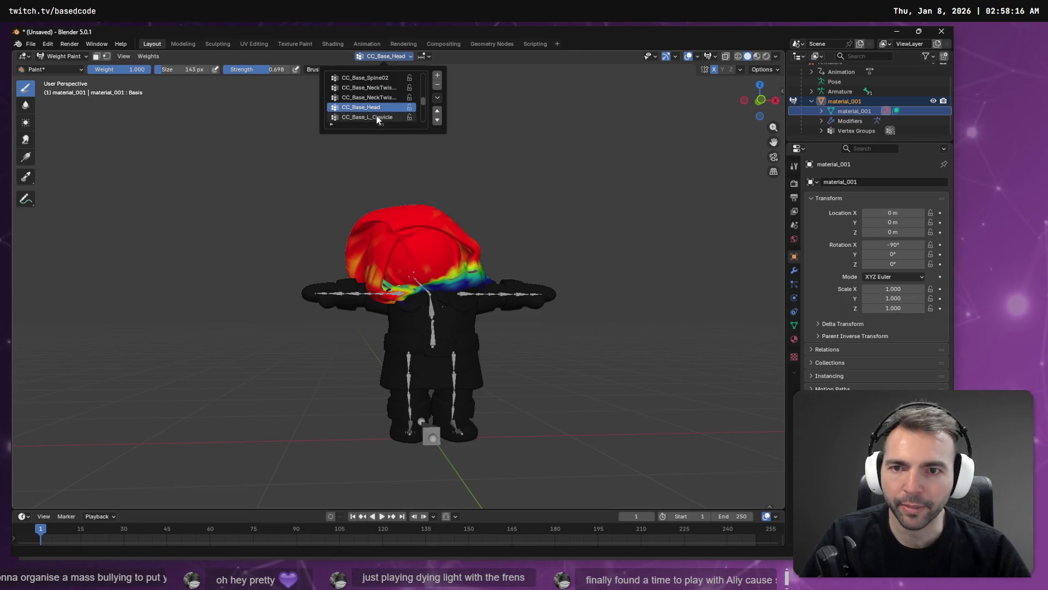
{"action": "left_click", "coordinate": [377, 118]}
{"action": "left_click", "coordinate": [376, 118]}
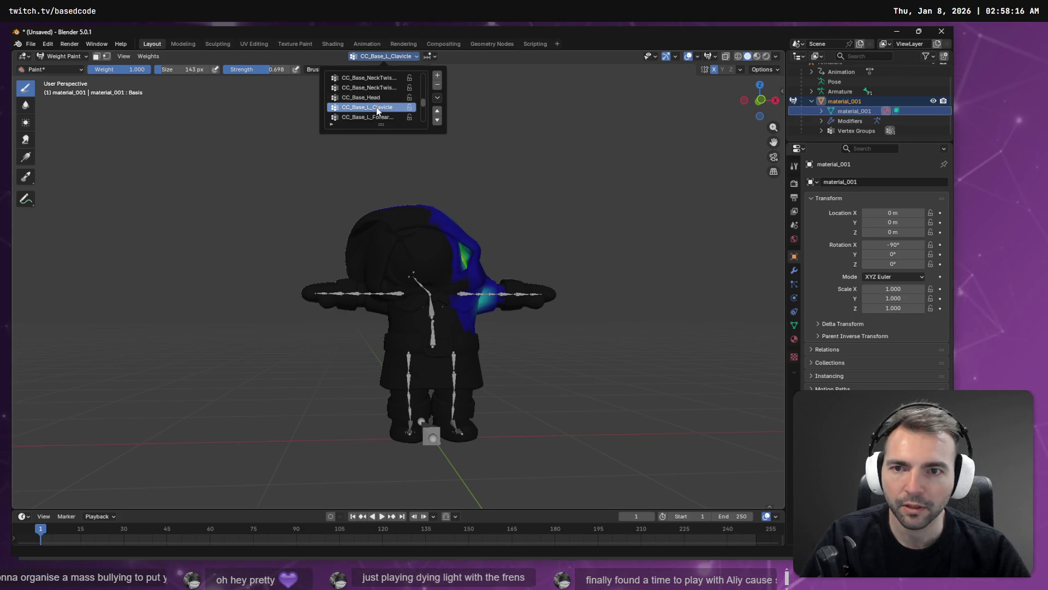
{"action": "scroll", "coordinate": [376, 118], "scroll_direction": "up", "scroll_amount": 6, "text": "ctrl"}
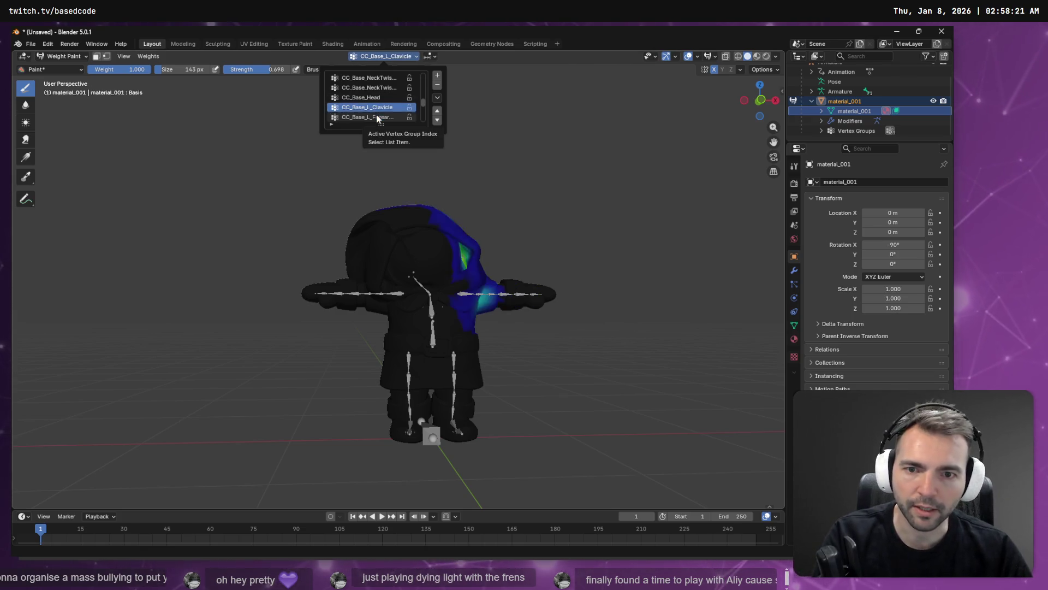
{"action": "scroll", "coordinate": [376, 118], "scroll_direction": "up", "scroll_amount": 2, "text": "ctrl"}
{"action": "scroll", "coordinate": [377, 118], "scroll_direction": "down", "scroll_amount": 3, "text": "ctrl"}
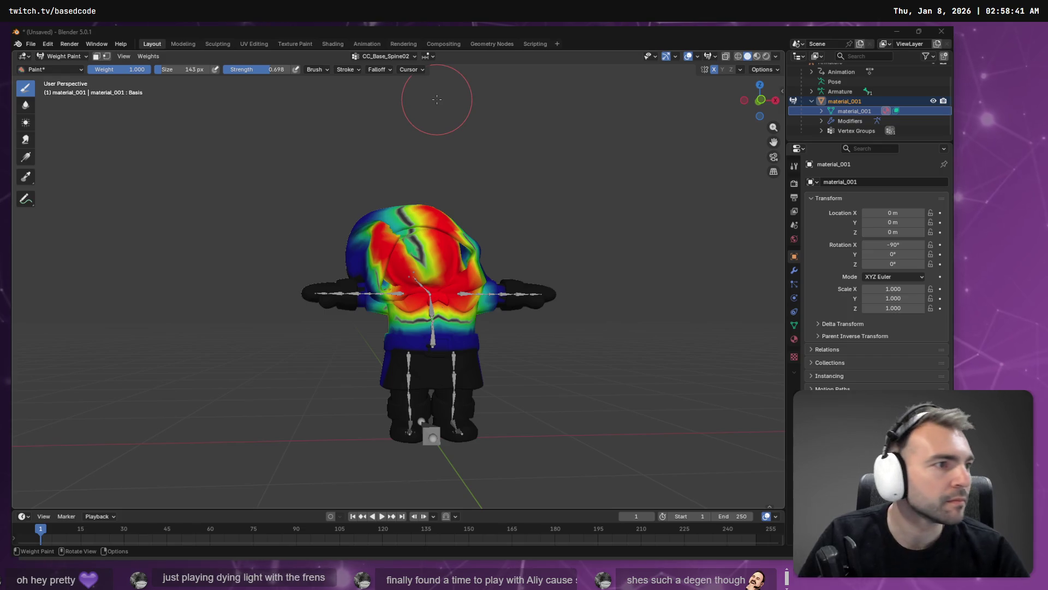
{"action": "key", "text": "alt+Tab"}
Search the ChatGPT answer for 'subtract' to read how the Subtract paint mode works
{"action": "scroll", "coordinate": [512, 221], "scroll_direction": "up", "scroll_amount": 1}
{"action": "left_click", "coordinate": [515, 220]}
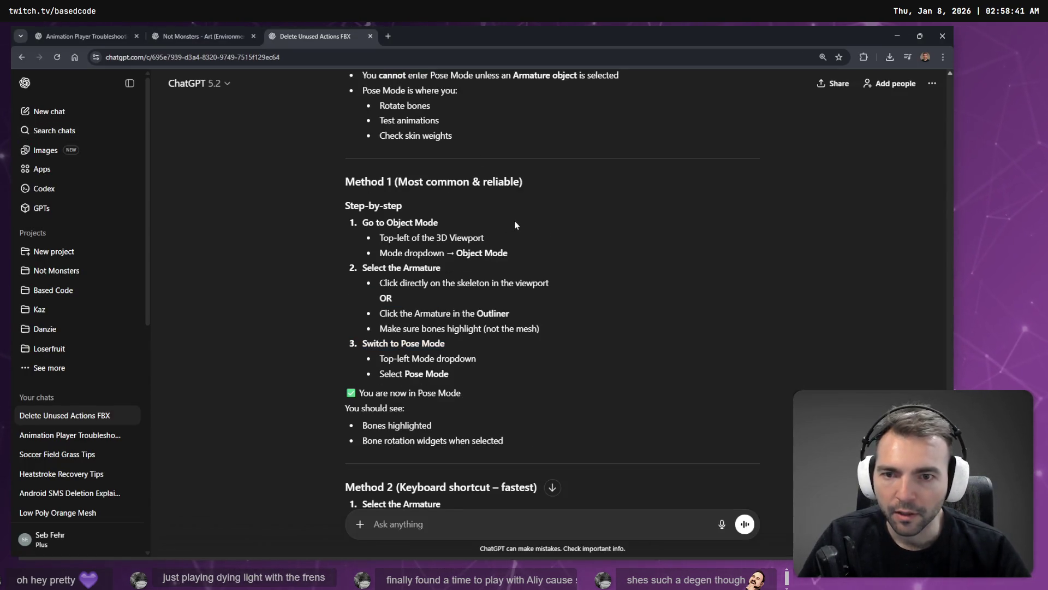
{"action": "key", "text": "ctrl+f"}
{"action": "type", "text": "subtract"}
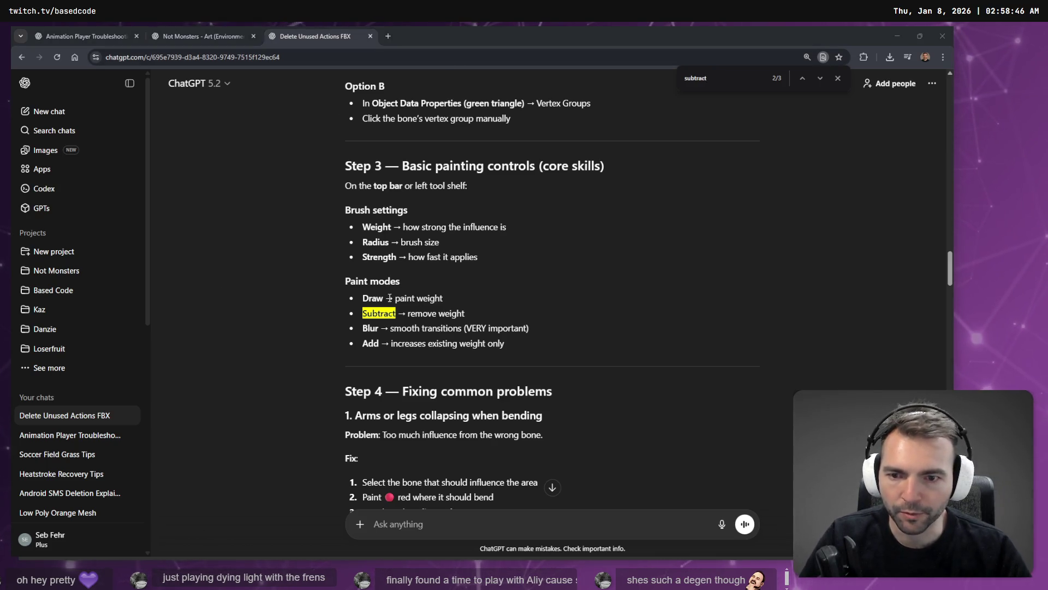
{"action": "key", "text": "alt+Tab"}
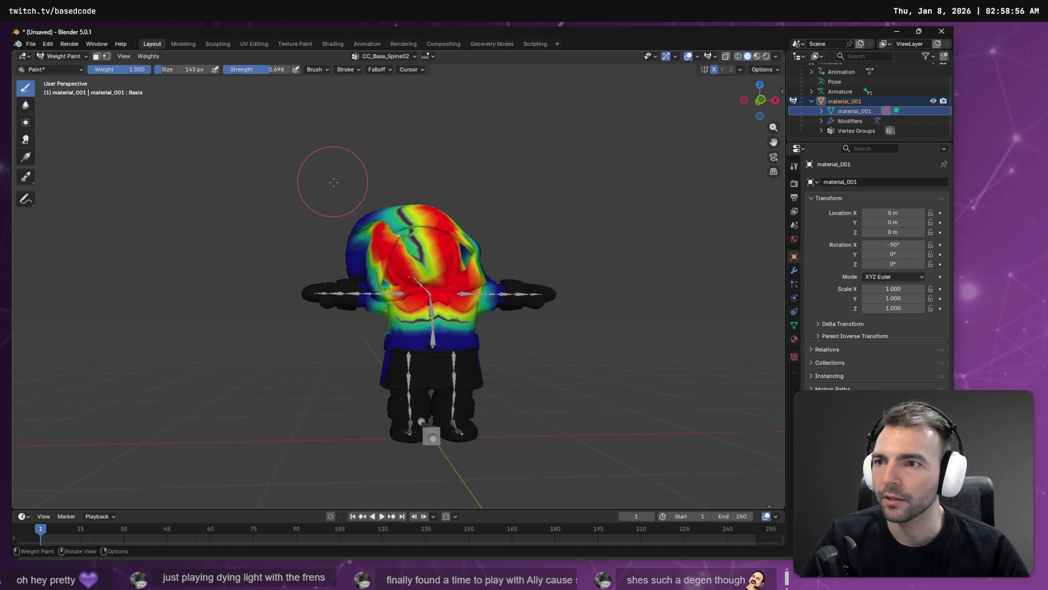
Subtract CC_Base_Spine02 weight from the upper and left head until it reads blue
{"action": "mouse_move", "coordinate": [412, 242]}
{"action": "left_mouse_down", "text": "ctrl"}
{"action": "mouse_move", "coordinate": [377, 216]}
{"action": "mouse_move", "coordinate": [410, 238]}
{"action": "mouse_move", "coordinate": [440, 232]}
{"action": "mouse_move", "coordinate": [432, 218]}
{"action": "left_mouse_up", "text": "ctrl"}
{"action": "middle_click_drag", "start_coordinate": [431, 219], "coordinate": [350, 243]}
{"action": "mouse_move", "coordinate": [347, 224]}
{"action": "left_mouse_down", "text": "ctrl"}
{"action": "mouse_move", "coordinate": [334, 233]}
{"action": "mouse_move", "coordinate": [362, 248]}
{"action": "left_mouse_up", "text": "ctrl"}
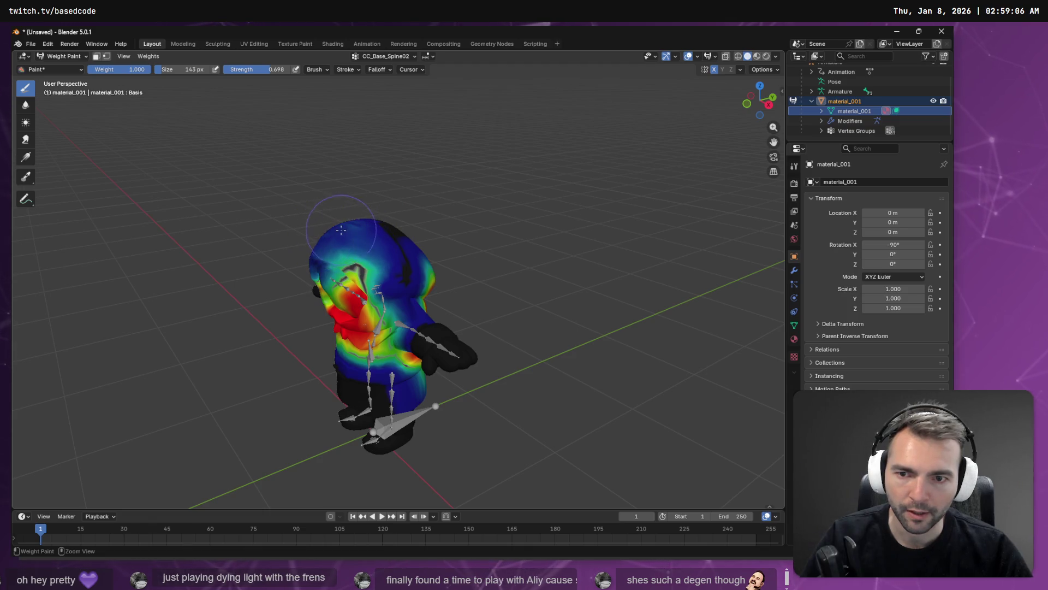
{"action": "middle_click_drag", "start_coordinate": [345, 269], "coordinate": [420, 237]}
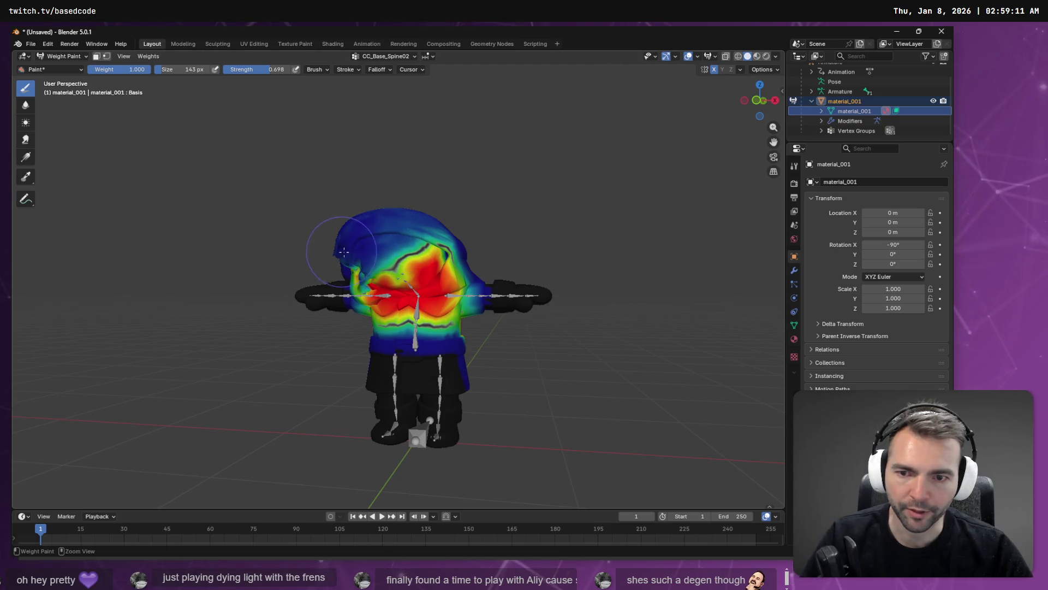
{"action": "middle_click_drag", "start_coordinate": [337, 245], "coordinate": [402, 240]}
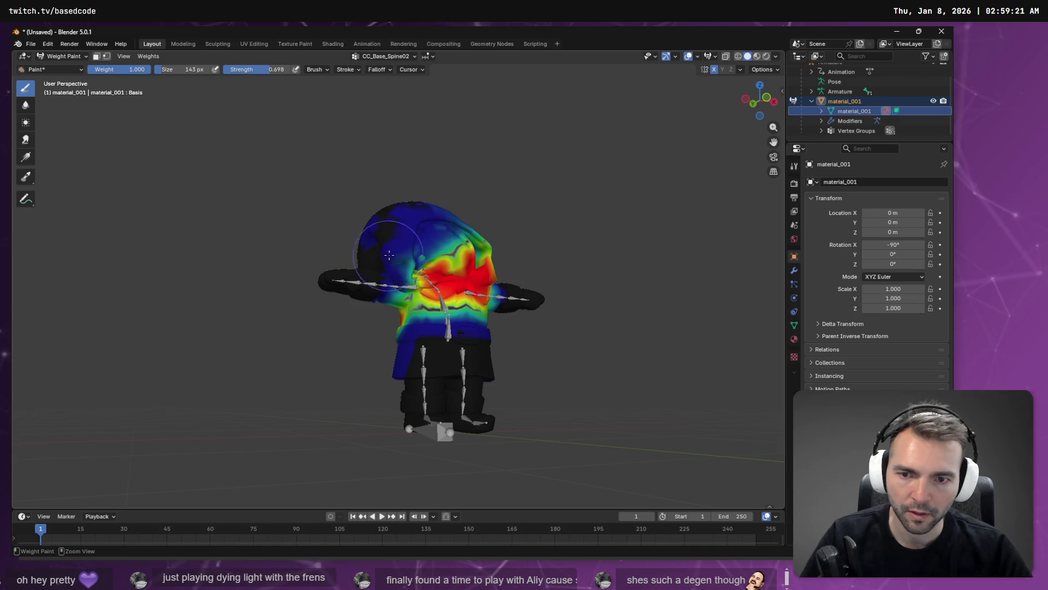
{"action": "mouse_move", "coordinate": [388, 251]}
{"action": "middle_mouse_down"}
{"action": "mouse_move", "coordinate": [371, 286]}
{"action": "mouse_move", "coordinate": [358, 265]}
{"action": "middle_mouse_up"}
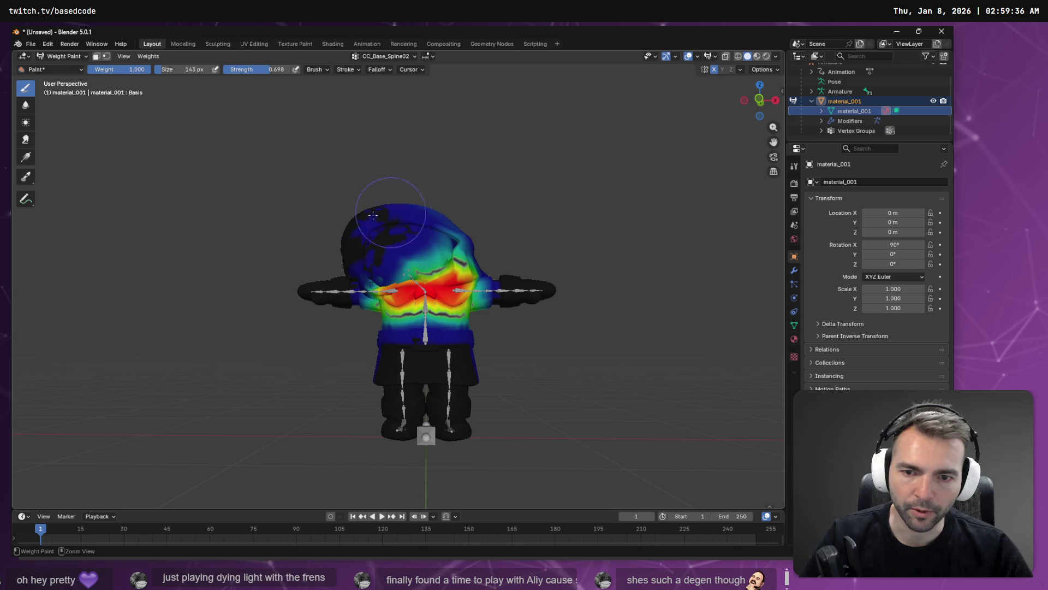
{"action": "mouse_move", "coordinate": [394, 216]}
{"action": "middle_mouse_down"}
{"action": "mouse_move", "coordinate": [459, 240]}
{"action": "mouse_move", "coordinate": [434, 250]}
{"action": "middle_mouse_up"}
{"action": "left_click_drag", "start_coordinate": [420, 252], "coordinate": [411, 256]}
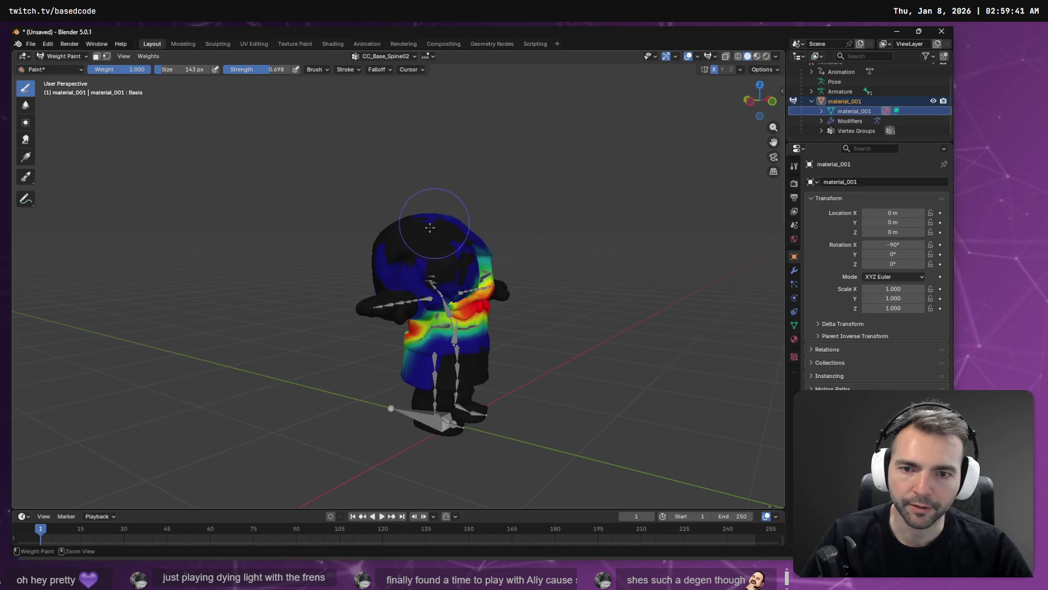
Make the neck twist group the active vertex group
{"action": "left_click", "coordinate": [385, 56]}
{"action": "scroll", "coordinate": [382, 113], "scroll_direction": "down", "scroll_amount": 1}
{"action": "left_click", "coordinate": [384, 118]}
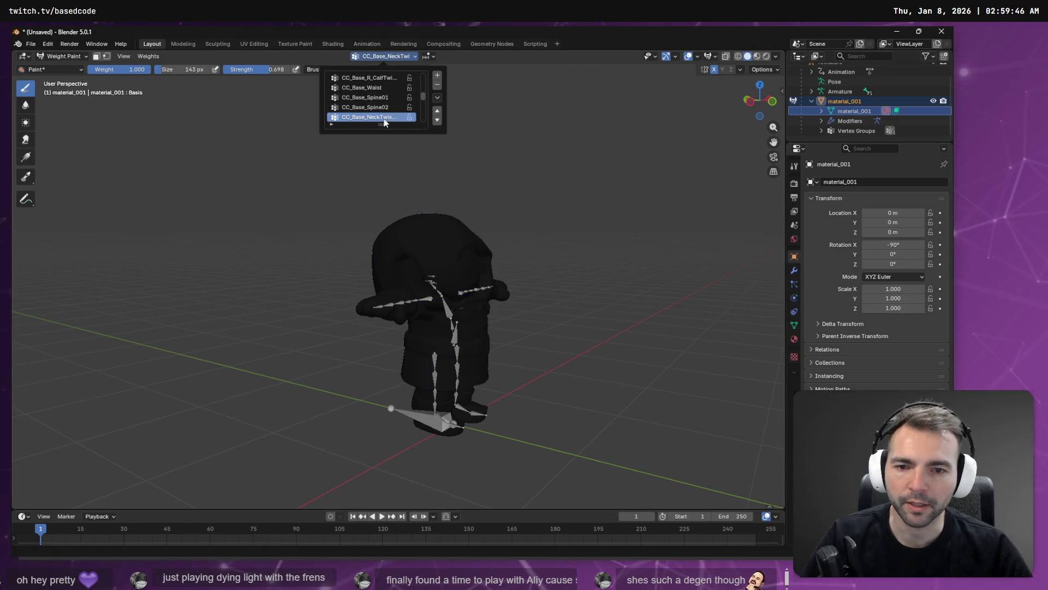
Step through the vertex groups to make CC_Base_L_UpperarmTwist01 active
{"action": "key", "text": "Up"}
{"action": "key", "text": "Up"}
{"action": "key", "text": "Down"}
{"action": "key", "text": "Down"}
{"action": "key", "text": "Down"}
{"action": "key", "text": "Down"}
{"action": "key", "text": "Up"}
{"action": "key", "text": "Down"}
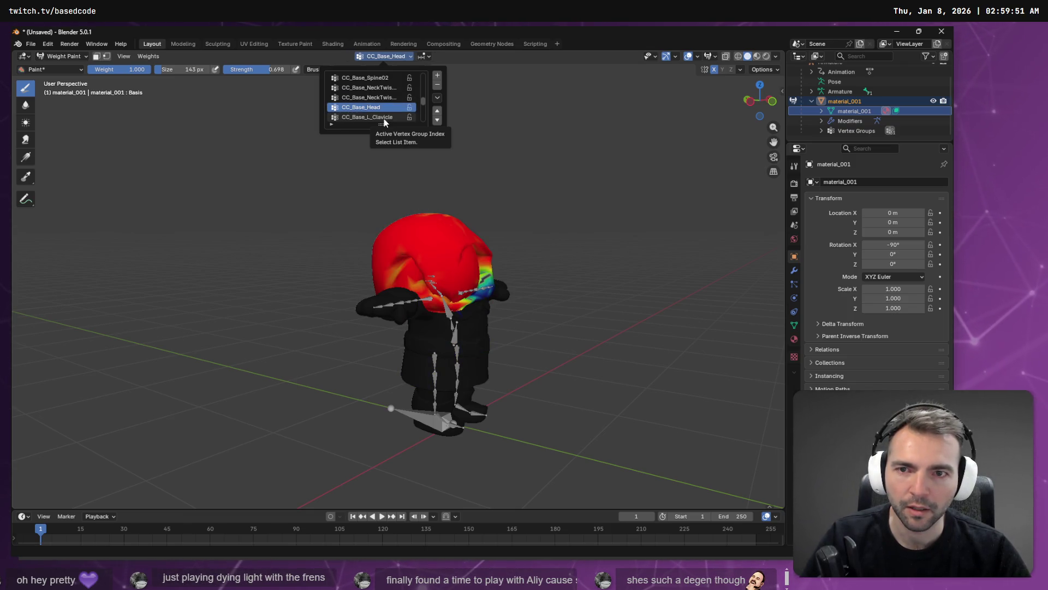
{"action": "key", "text": "Down"}
{"action": "key", "text": "Down"}
{"action": "key", "text": "Down"}
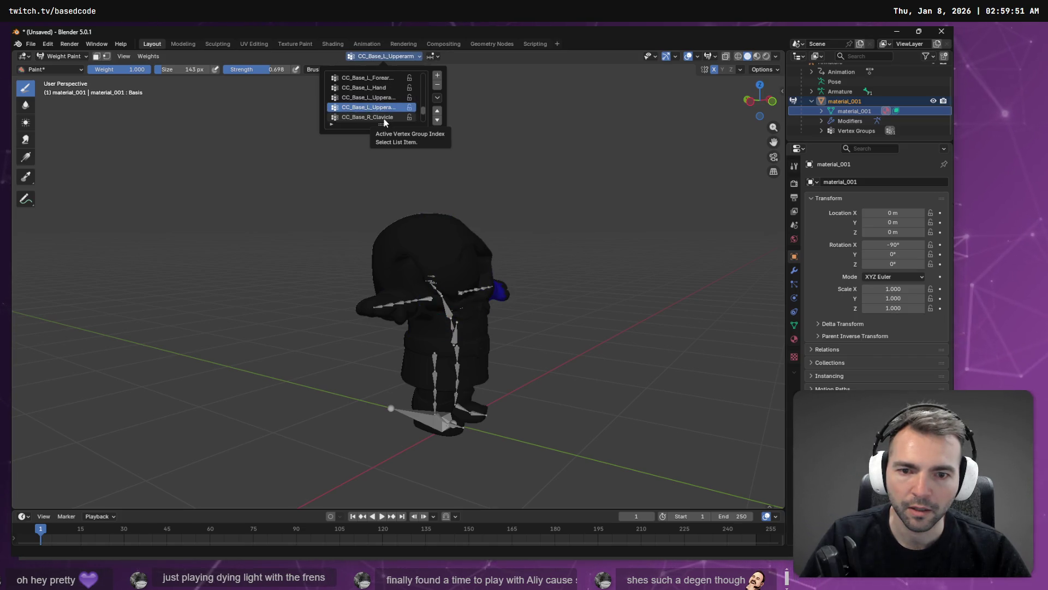
{"action": "key", "text": "Up"}
Subtract the stray upper-arm twist weight from the top of the head
{"action": "mouse_move", "coordinate": [550, 180]}
{"action": "middle_mouse_down"}
{"action": "mouse_move", "coordinate": [366, 202]}
{"action": "mouse_move", "coordinate": [483, 208]}
{"action": "middle_mouse_up"}
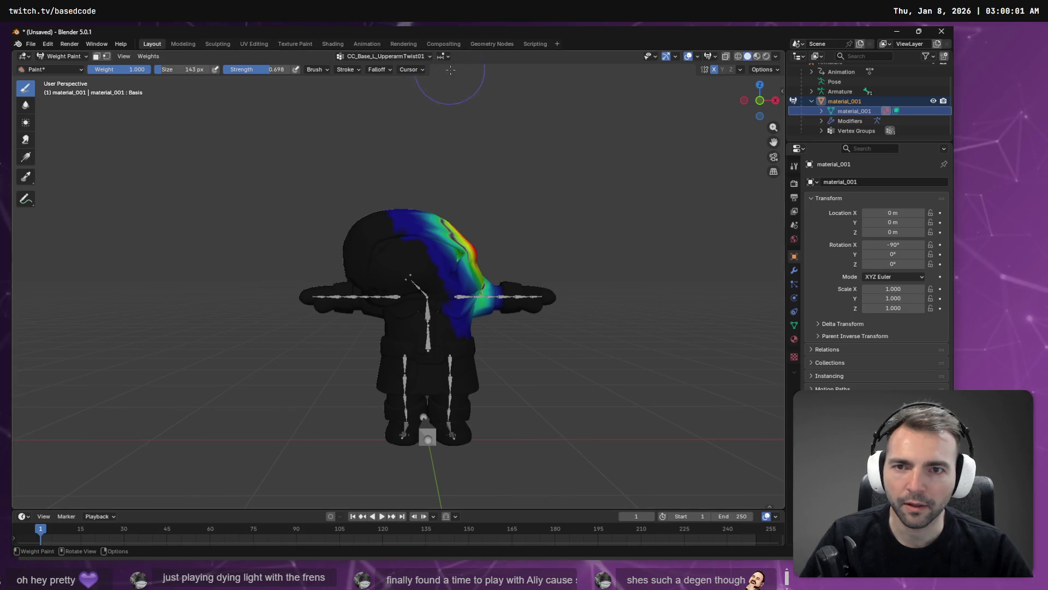
{"action": "middle_click_drag", "start_coordinate": [562, 164], "coordinate": [505, 228]}
{"action": "mouse_move", "coordinate": [399, 295]}
{"action": "left_mouse_down", "text": "ctrl"}
{"action": "mouse_move", "coordinate": [382, 262]}
{"action": "mouse_move", "coordinate": [390, 298]}
{"action": "mouse_move", "coordinate": [377, 294]}
{"action": "mouse_move", "coordinate": [373, 255]}
{"action": "left_mouse_up", "text": "ctrl"}
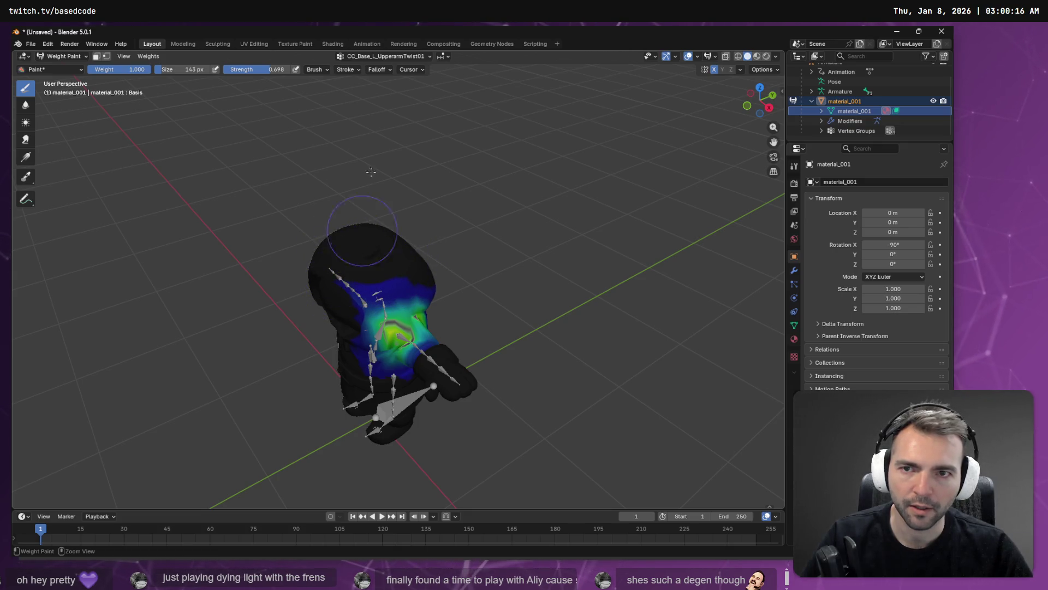
{"action": "left_click", "coordinate": [395, 55]}
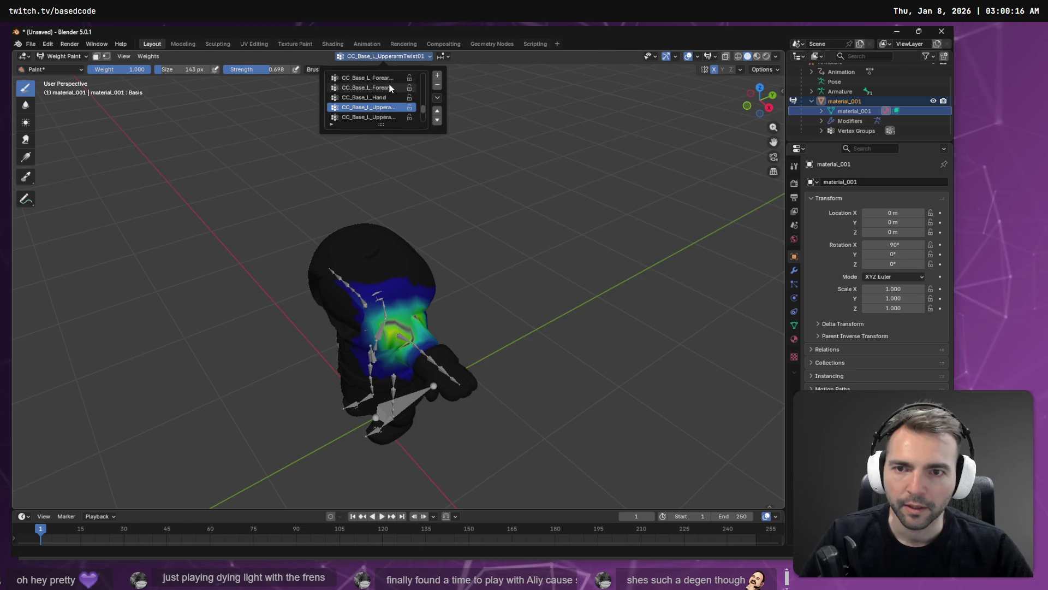
Select CC_Base_R_UpperarmTwist01 and paint its red chest weights down to green and blue
{"action": "scroll", "coordinate": [369, 108], "scroll_direction": "down", "scroll_amount": 3, "text": "ctrl"}
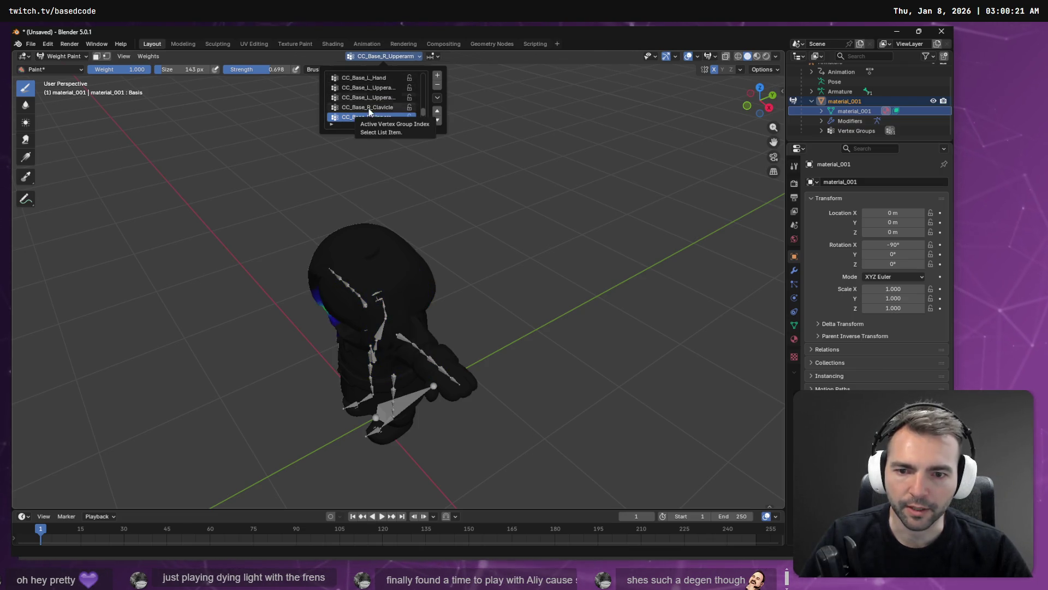
{"action": "scroll", "coordinate": [368, 108], "scroll_direction": "down", "scroll_amount": 1}
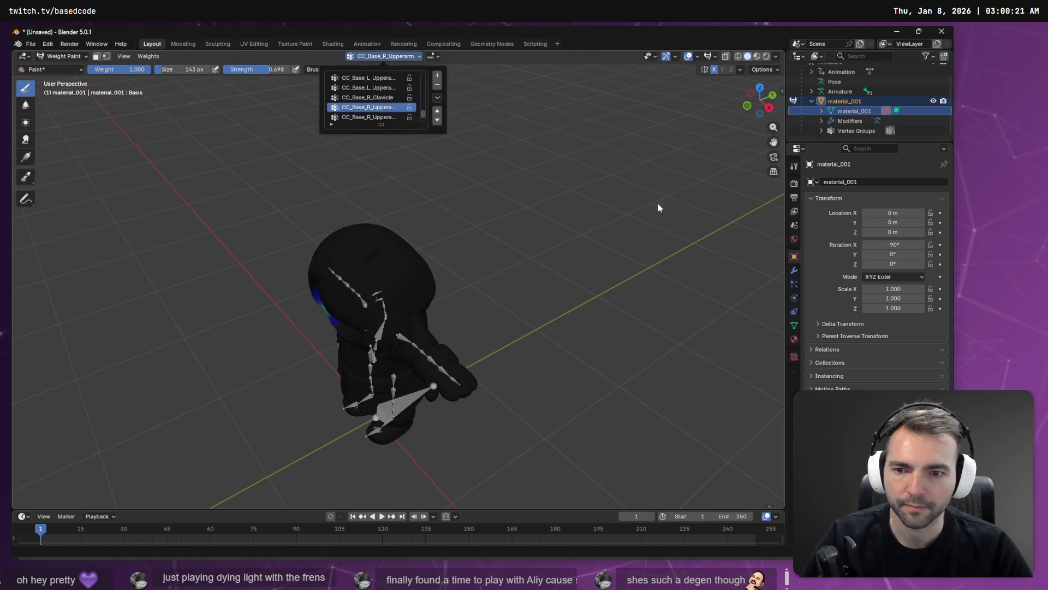
{"action": "middle_click_drag", "start_coordinate": [453, 207], "coordinate": [565, 179]}
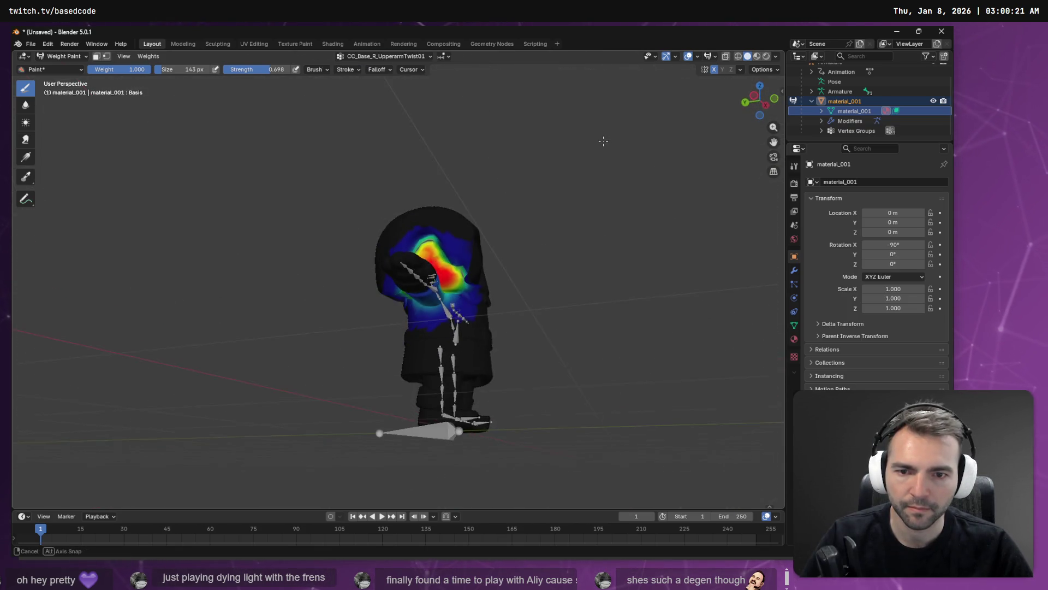
{"action": "mouse_move", "coordinate": [457, 228]}
{"action": "middle_mouse_down", "text": "ctrl"}
{"action": "mouse_move", "coordinate": [457, 219]}
{"action": "mouse_move", "coordinate": [458, 228]}
{"action": "middle_mouse_up", "text": "ctrl"}
{"action": "mouse_move", "coordinate": [457, 228]}
{"action": "left_mouse_down", "text": "ctrl"}
{"action": "mouse_move", "coordinate": [453, 219]}
{"action": "mouse_move", "coordinate": [492, 262]}
{"action": "mouse_move", "coordinate": [448, 273]}
{"action": "mouse_move", "coordinate": [499, 295]}
{"action": "mouse_move", "coordinate": [453, 257]}
{"action": "mouse_move", "coordinate": [415, 256]}
{"action": "mouse_move", "coordinate": [432, 240]}
{"action": "left_mouse_up", "text": "ctrl"}
{"action": "middle_click_drag", "start_coordinate": [431, 240], "coordinate": [453, 251]}
{"action": "mouse_move", "coordinate": [453, 251]}
{"action": "left_mouse_down", "text": "ctrl"}
{"action": "mouse_move", "coordinate": [426, 257]}
{"action": "mouse_move", "coordinate": [382, 230]}
{"action": "mouse_move", "coordinate": [463, 256]}
{"action": "left_mouse_up", "text": "ctrl"}
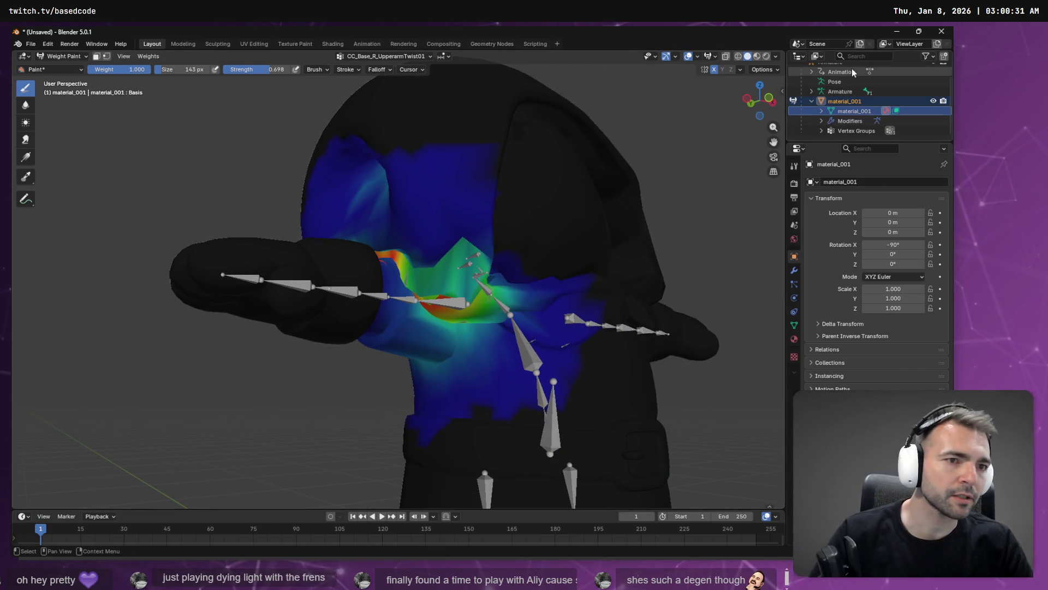
Select the armature's Pose entry in the Outliner
{"action": "scroll", "coordinate": [843, 101], "scroll_direction": "up", "scroll_amount": 2}
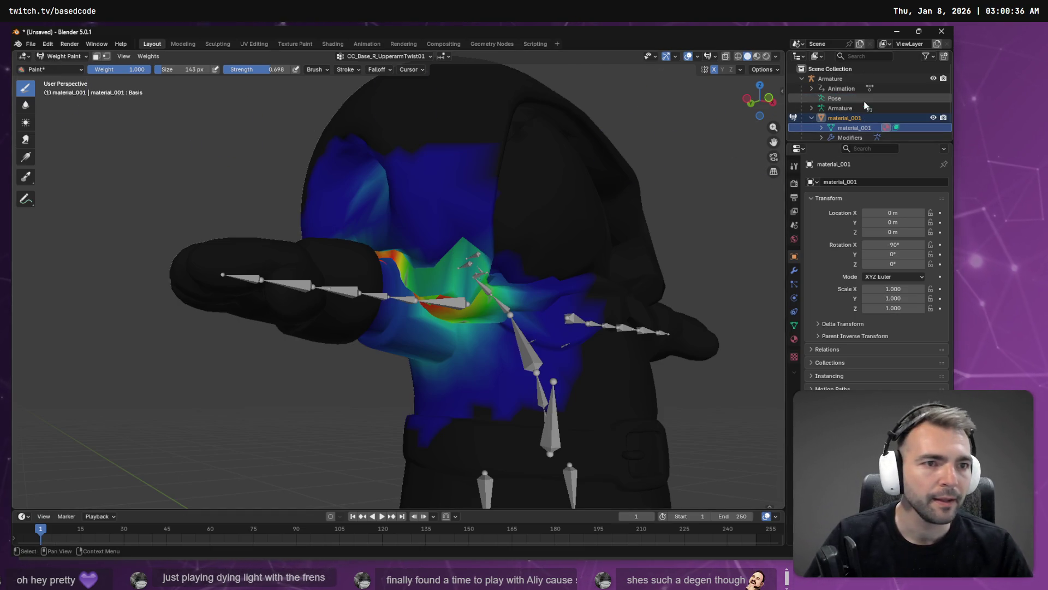
{"action": "left_click", "coordinate": [842, 97]}
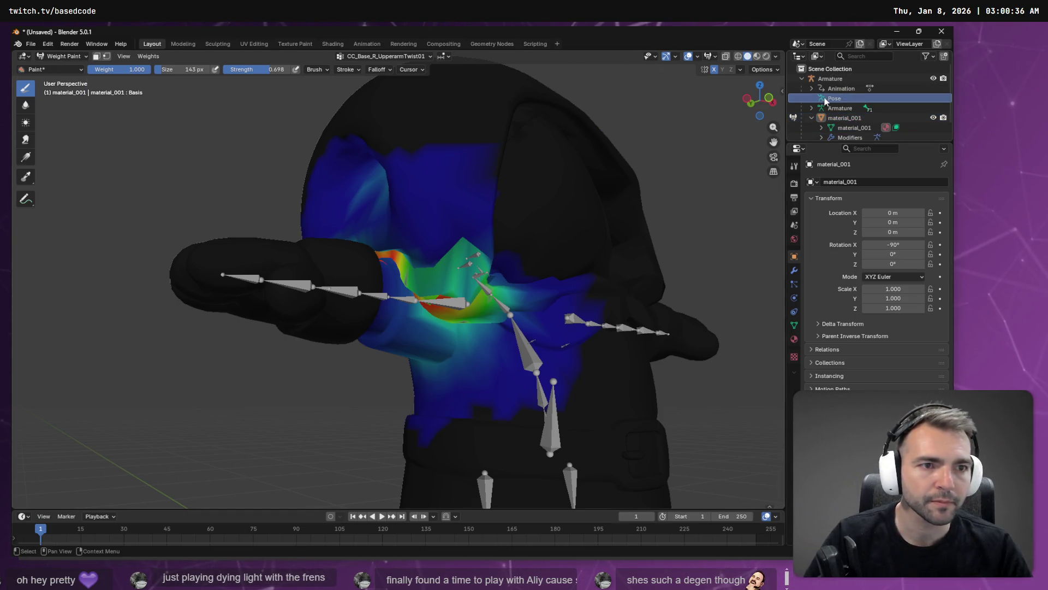
{"action": "left_click", "coordinate": [54, 57]}
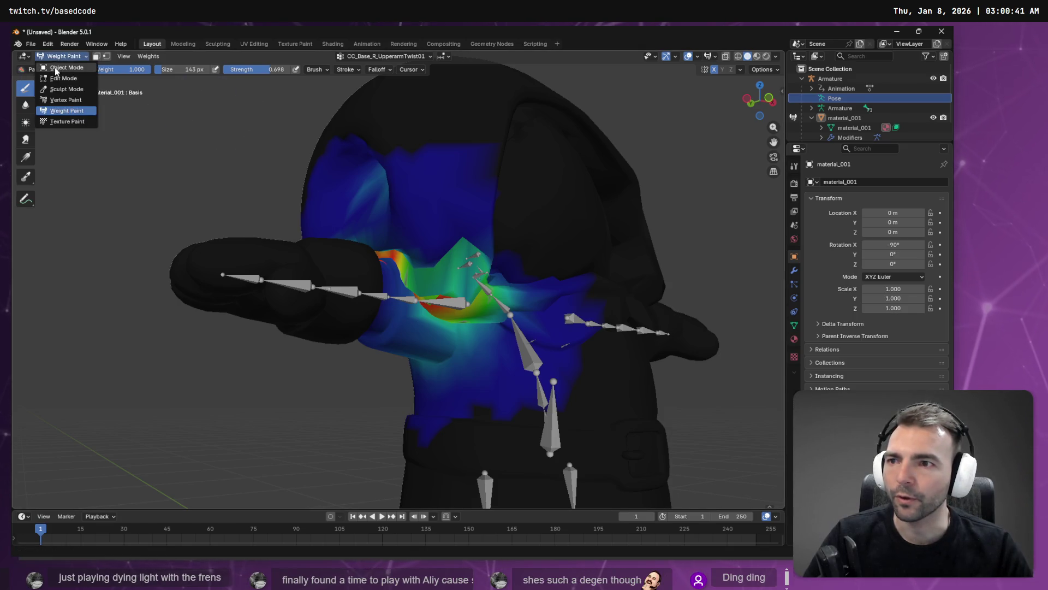
Return the character to Object Mode and orbit around the grey mesh
{"action": "left_click", "coordinate": [55, 67]}
{"action": "mouse_move", "coordinate": [514, 206]}
{"action": "middle_mouse_down"}
{"action": "mouse_move", "coordinate": [441, 218]}
{"action": "mouse_move", "coordinate": [490, 226]}
{"action": "mouse_move", "coordinate": [525, 215]}
{"action": "mouse_move", "coordinate": [518, 222]}
{"action": "middle_mouse_up"}
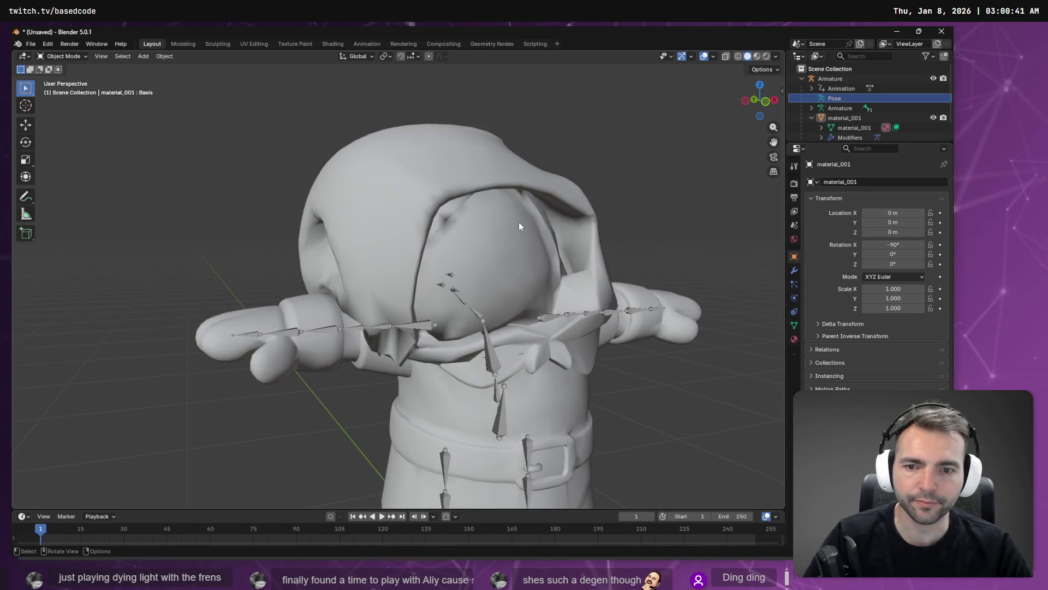
{"action": "left_click", "coordinate": [65, 57]}
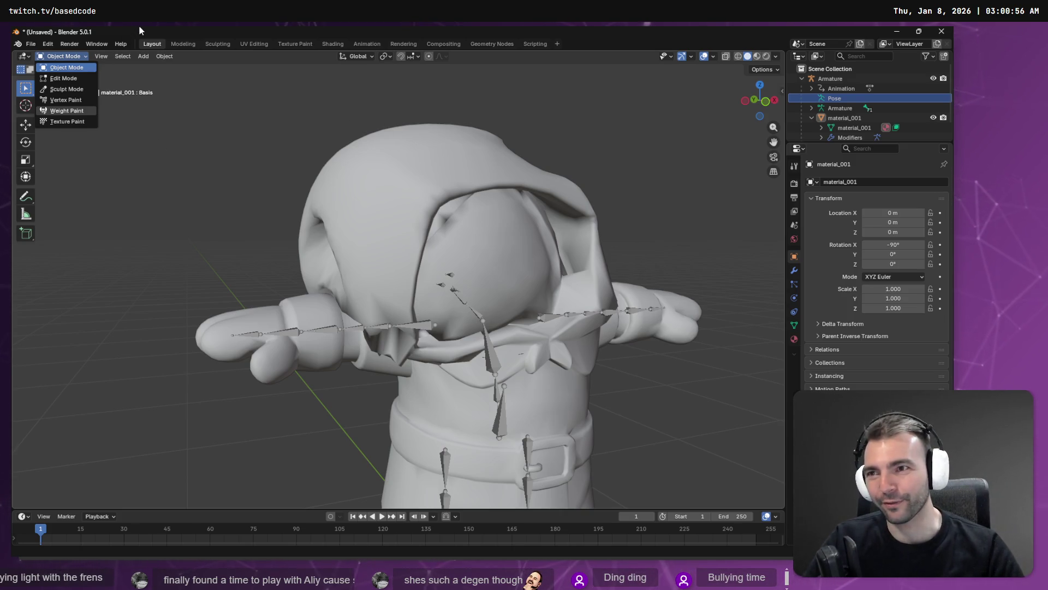
{"action": "left_click", "coordinate": [81, 58]}
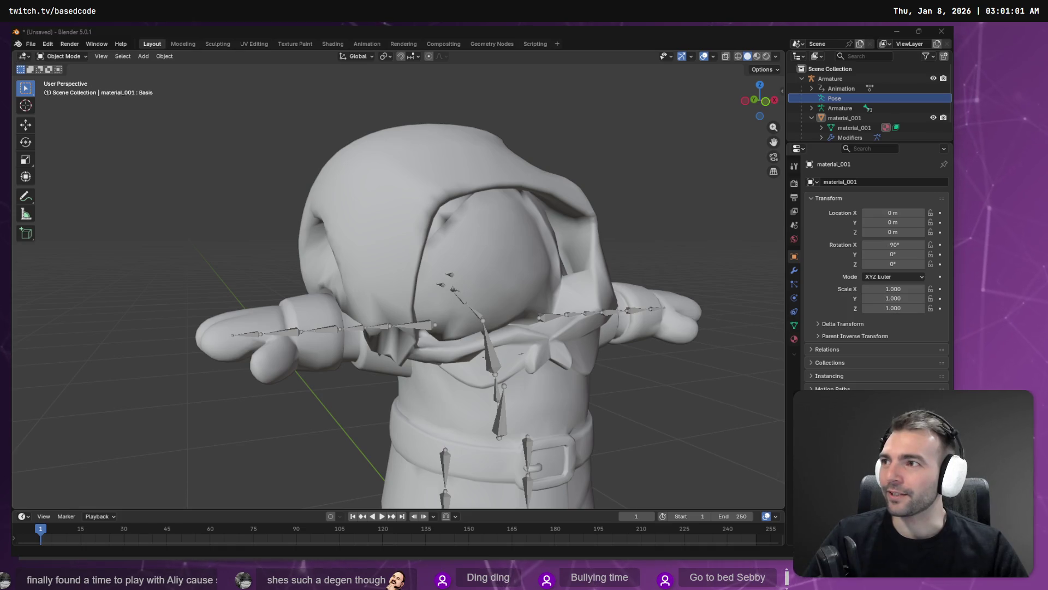
Open the Twitch home page from the browser address bar using 'twit'
{"action": "type", "text": "twit"}
{"action": "key", "text": "Down"}
{"action": "key", "text": "Up"}
{"action": "key", "text": "Down"}
{"action": "key", "text": "Return"}
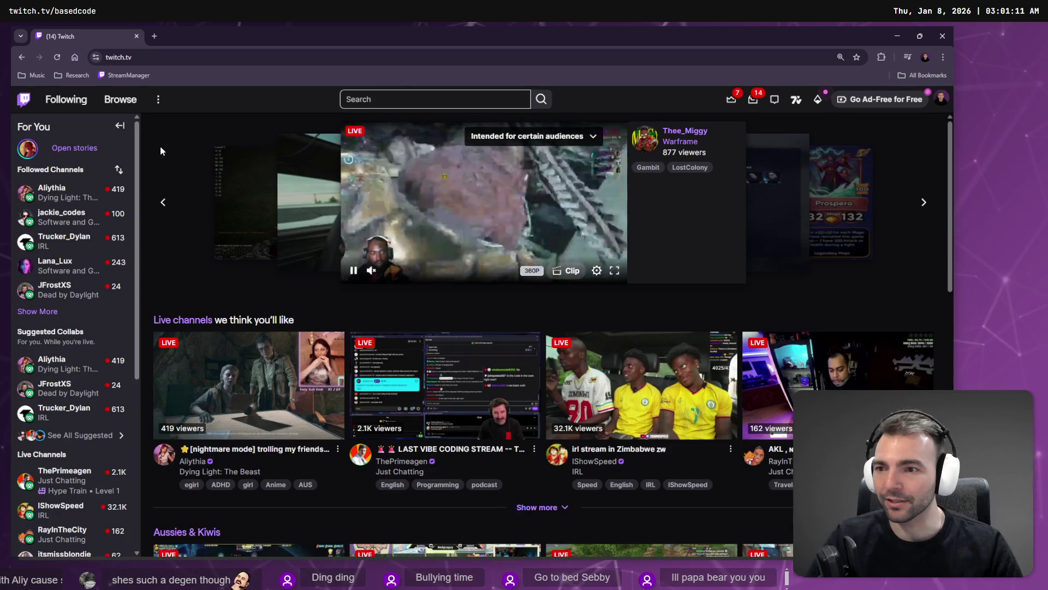
Expand Followed Channels, browse a C++ game-engine stream, then switch to another followed channel
{"action": "left_click", "coordinate": [38, 311]}
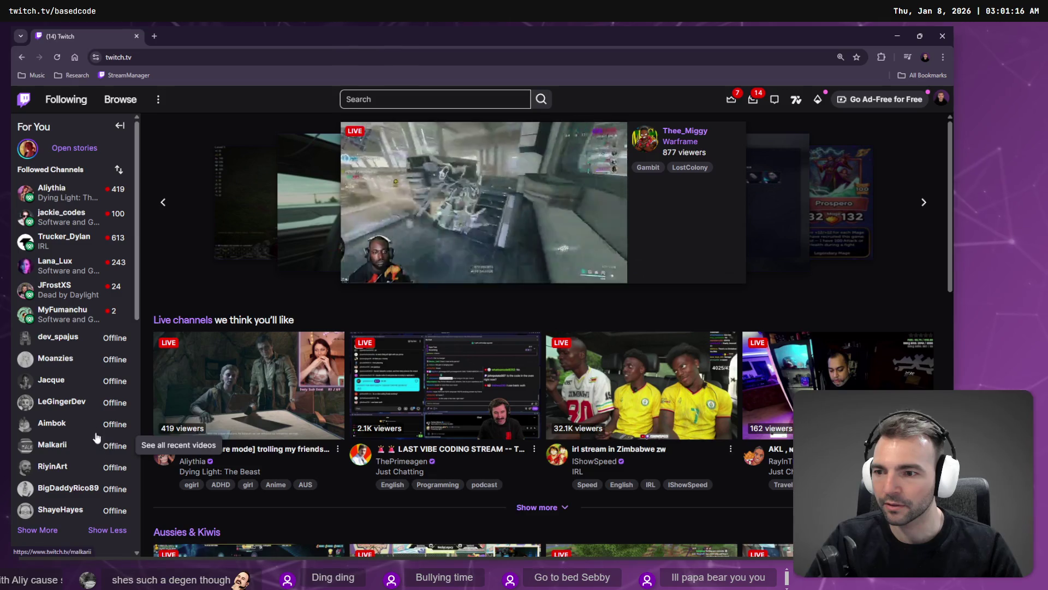
{"action": "left_click", "coordinate": [70, 310]}
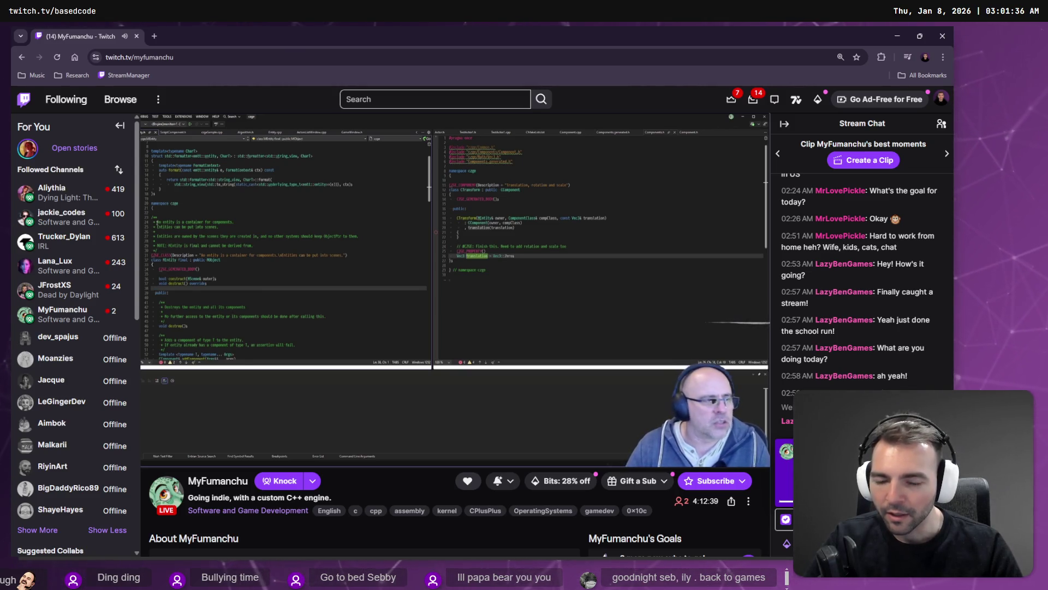
{"action": "scroll", "coordinate": [481, 336], "scroll_direction": "down", "scroll_amount": 5}
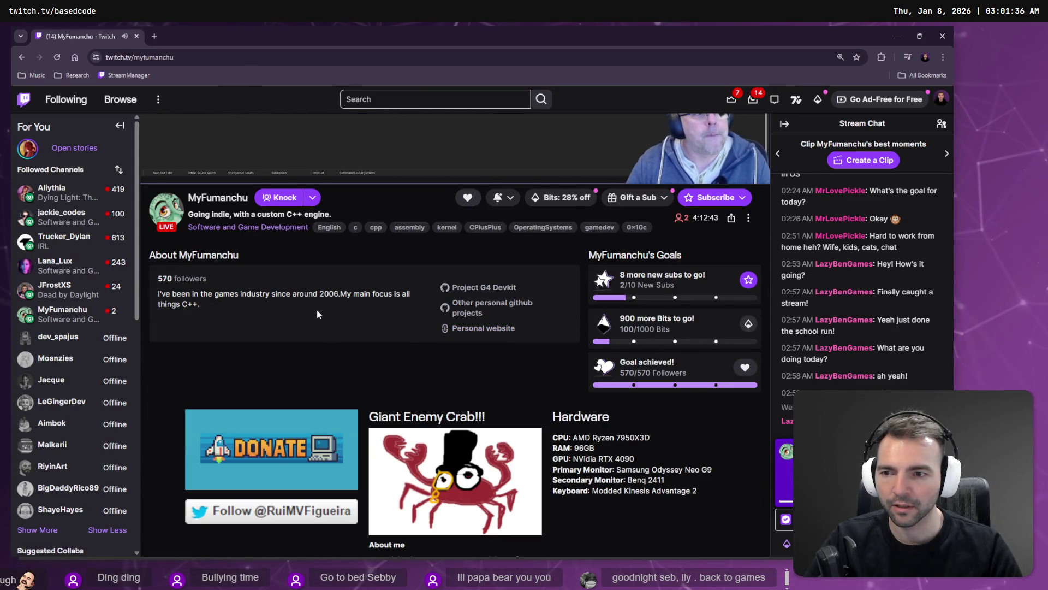
{"action": "scroll", "coordinate": [313, 314], "scroll_direction": "up", "scroll_amount": 5}
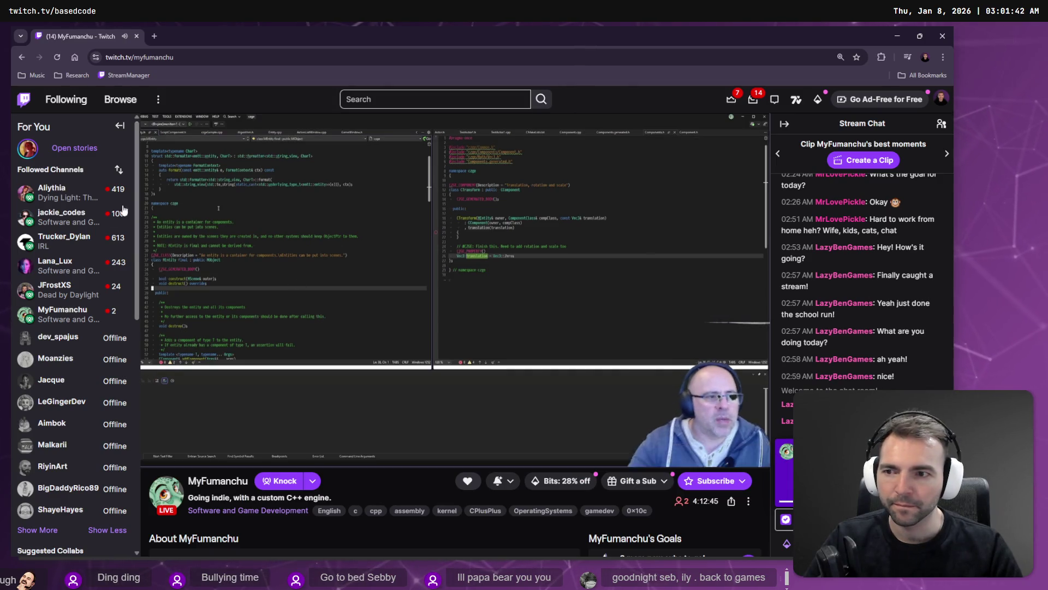
{"action": "left_click", "coordinate": [81, 205]}
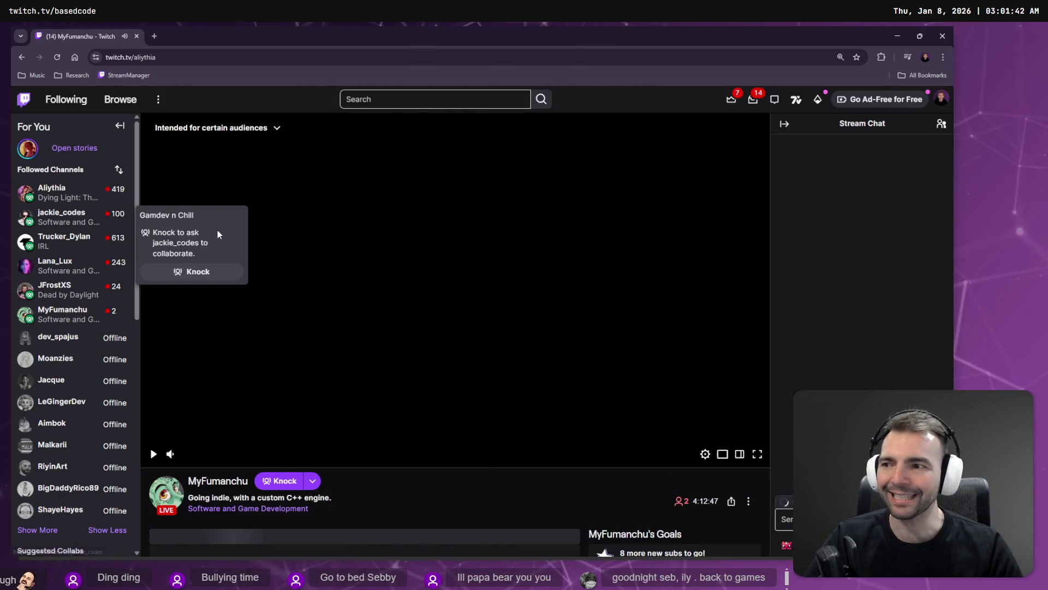